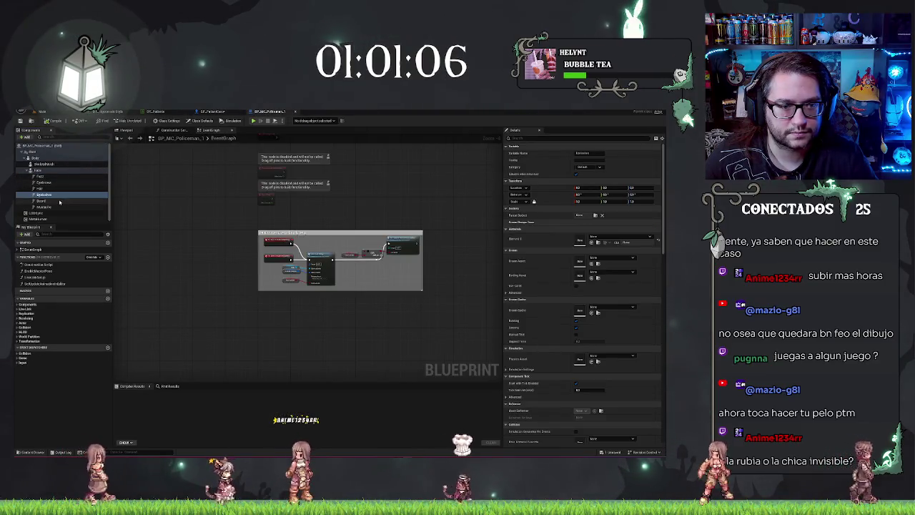
# Step: Compare the Beard and Mustache grooms between BP_PatientCero and BP_MC_Policeman_1, ending in BP_PatientCero's viewport
pyautogui.hotkey('ctrl', 'Tab')
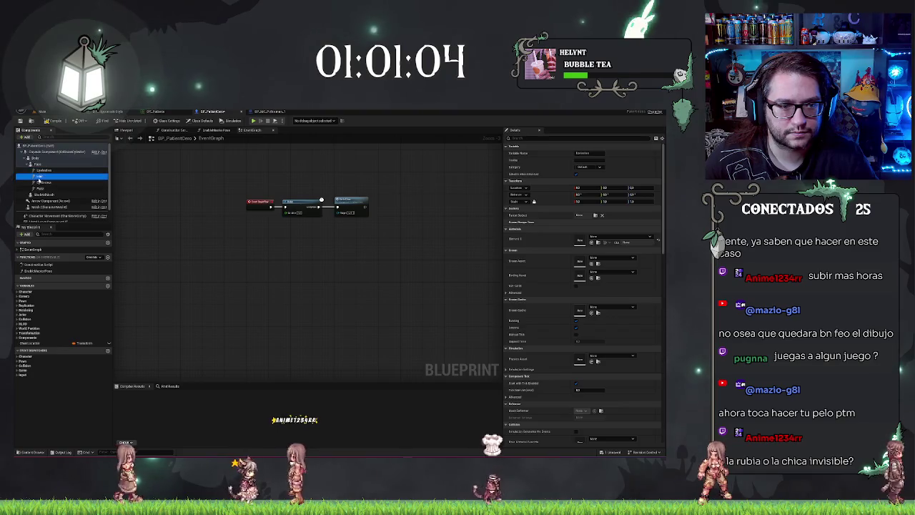
pyautogui.click(41, 201)
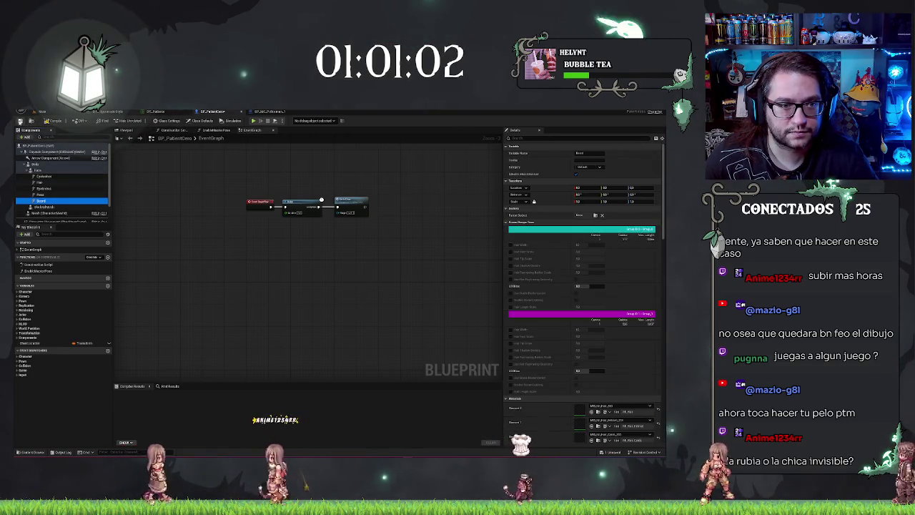
pyautogui.click(278, 112)
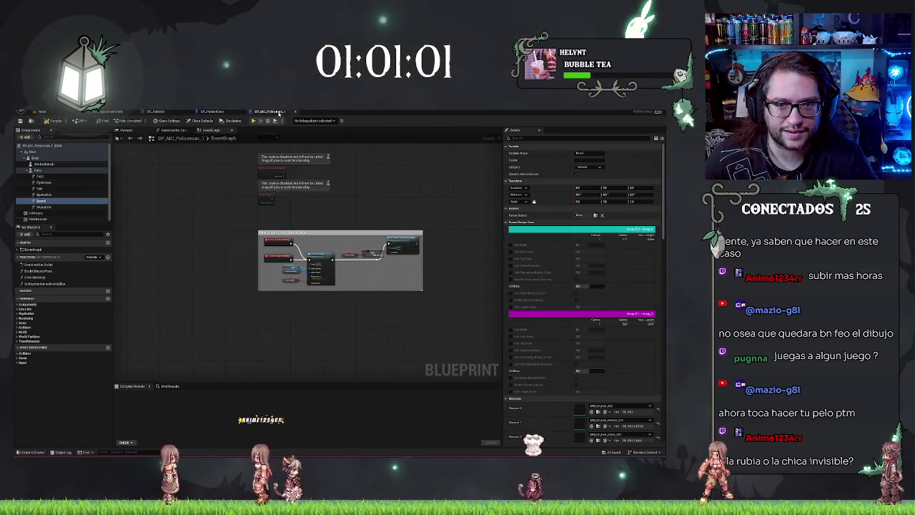
pyautogui.hotkey('ctrl', 'Tab')
pyautogui.click(53, 207)
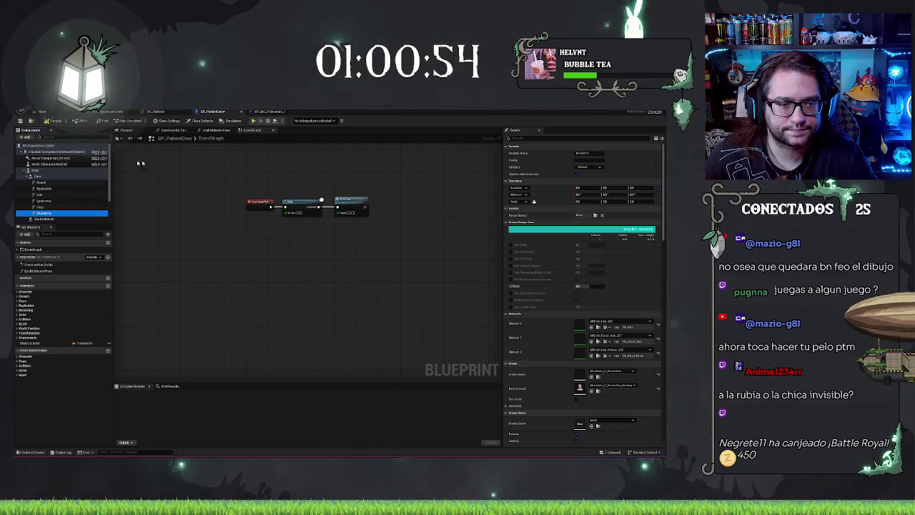
pyautogui.click(126, 130)
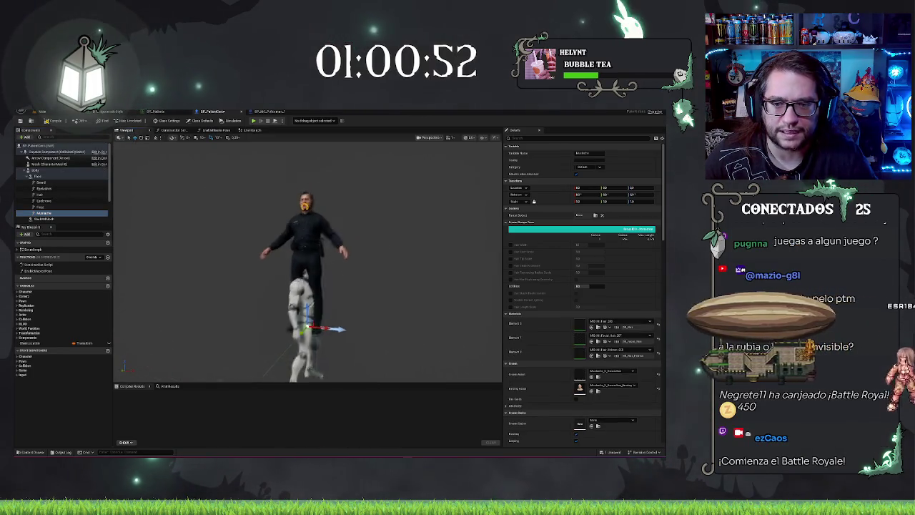
# Step: Attach the Body mesh under the character Mesh component and compile the blueprint
pyautogui.click(53, 206)
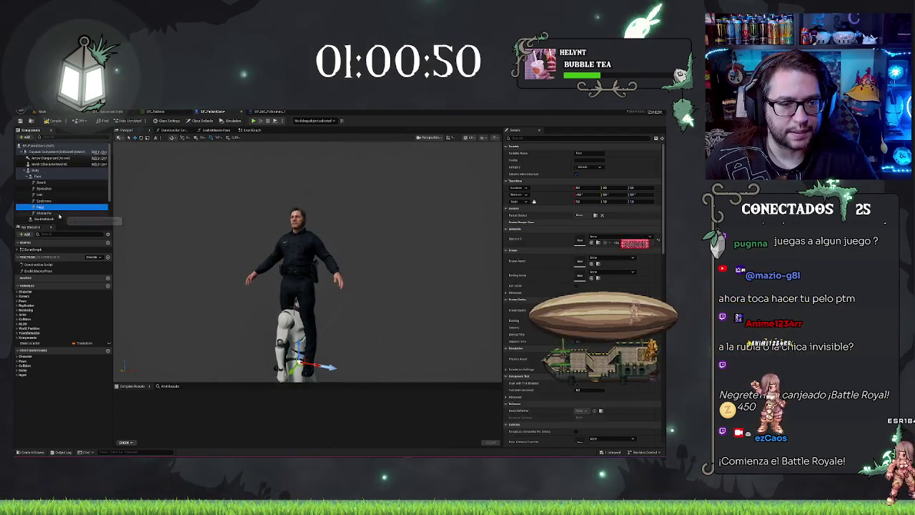
pyautogui.click(50, 219)
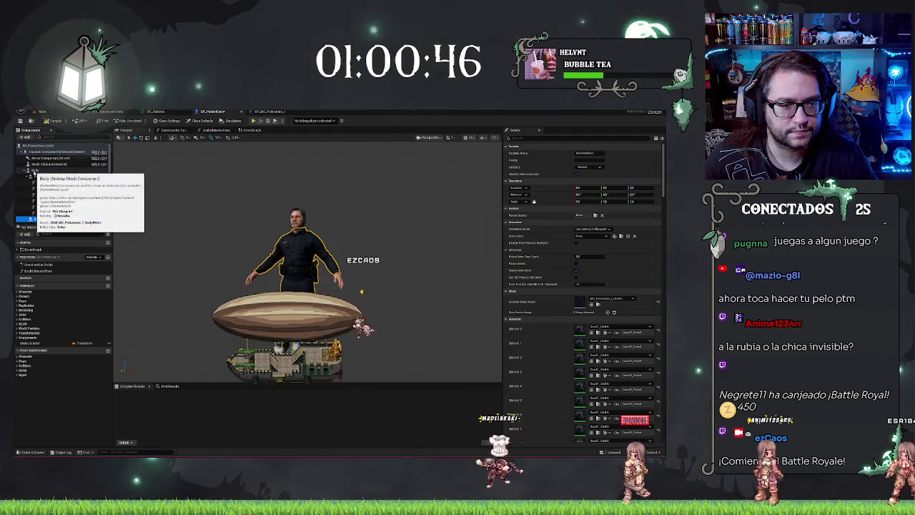
pyautogui.moveTo(33, 173); pyautogui.dragTo(39, 165)
pyautogui.click(52, 120)
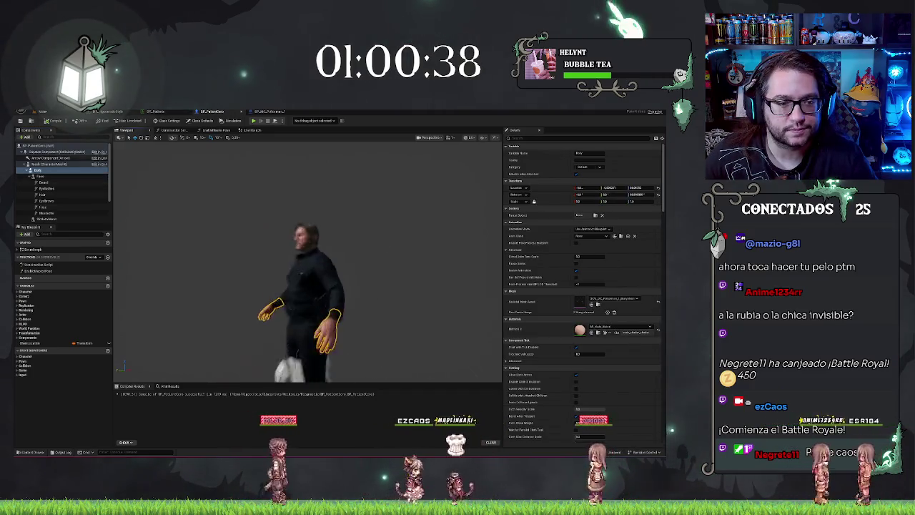
# Step: Rotate the Body mesh to face the mannequin's direction and lower it onto the mannequin
pyautogui.click(39, 164)
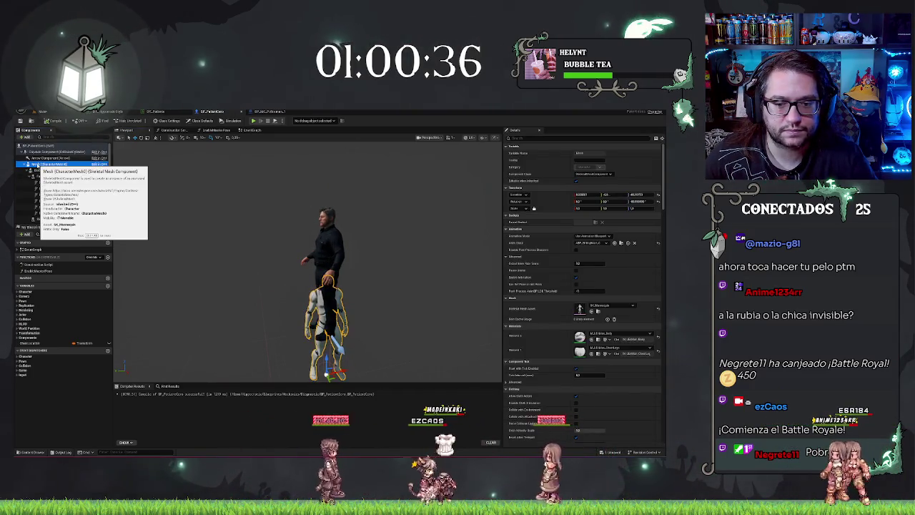
pyautogui.click(39, 170)
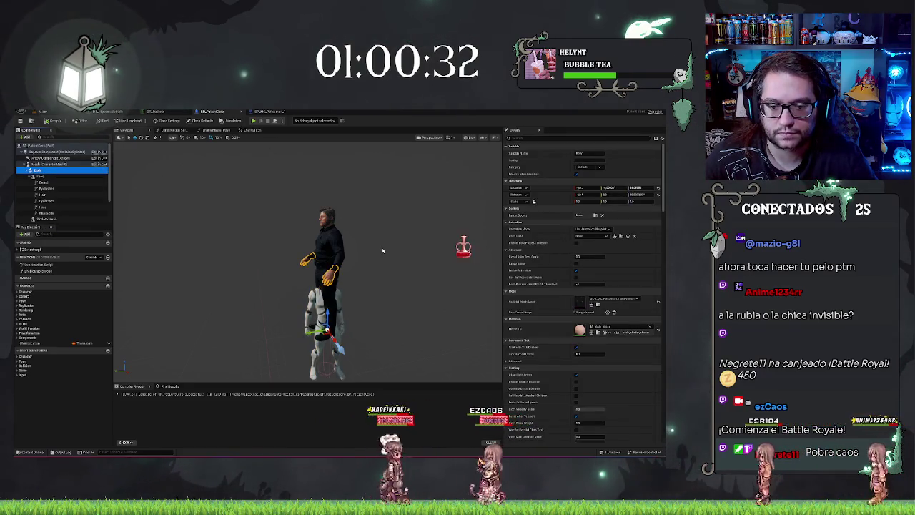
pyautogui.moveTo(353, 217)
pyautogui.mouseDown()
pyautogui.moveTo(353, 185)
pyautogui.moveTo(341, 212)
pyautogui.mouseUp()
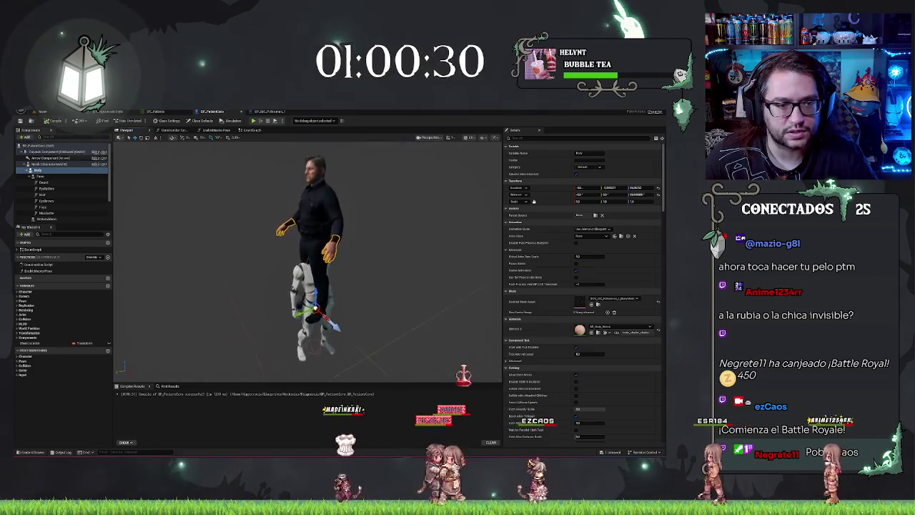
pyautogui.press('e')
pyautogui.moveTo(340, 330)
pyautogui.mouseDown()
pyautogui.moveTo(351, 337)
pyautogui.moveTo(378, 318)
pyautogui.mouseUp()
pyautogui.press('w')
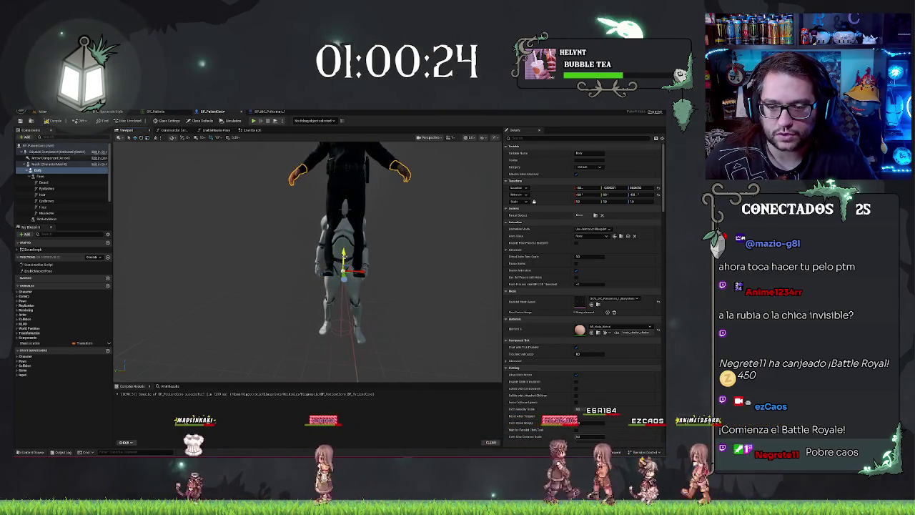
pyautogui.moveTo(343, 255); pyautogui.dragTo(343, 299)
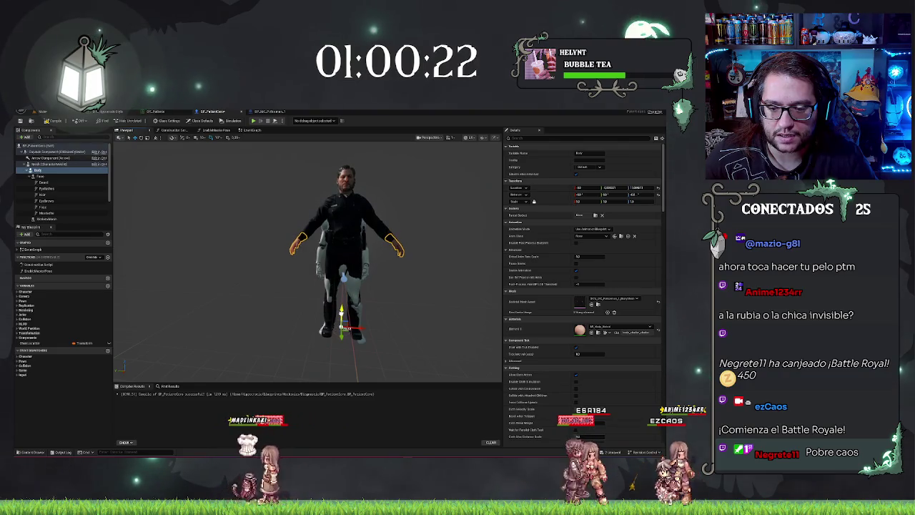
# Step: Shrink the Body mesh to match the mannequin, check its fit, and inspect the Eyebrows groom
pyautogui.scroll(5, 333, 202)
pyautogui.scroll(-3, 307, 215)
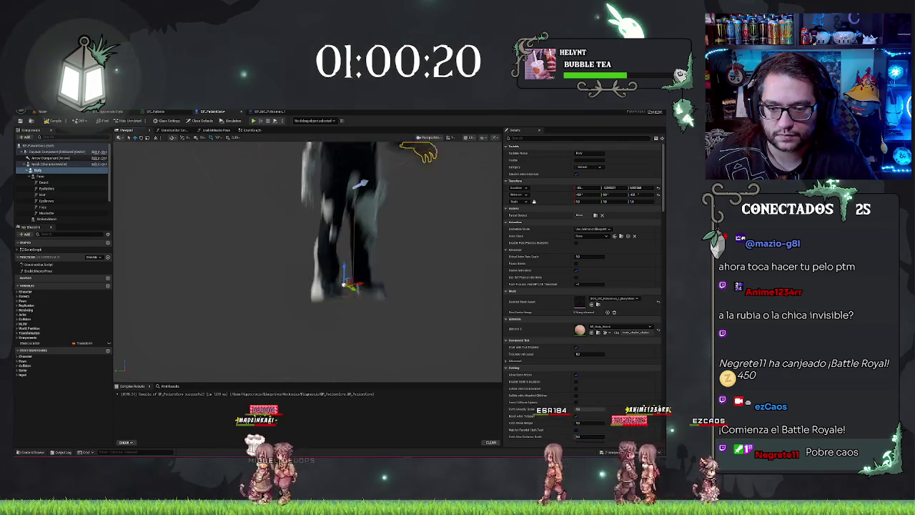
pyautogui.moveTo(343, 236)
pyautogui.mouseDown()
pyautogui.moveTo(347, 317)
pyautogui.moveTo(370, 225)
pyautogui.moveTo(354, 293)
pyautogui.moveTo(328, 257)
pyautogui.moveTo(286, 311)
pyautogui.mouseUp()
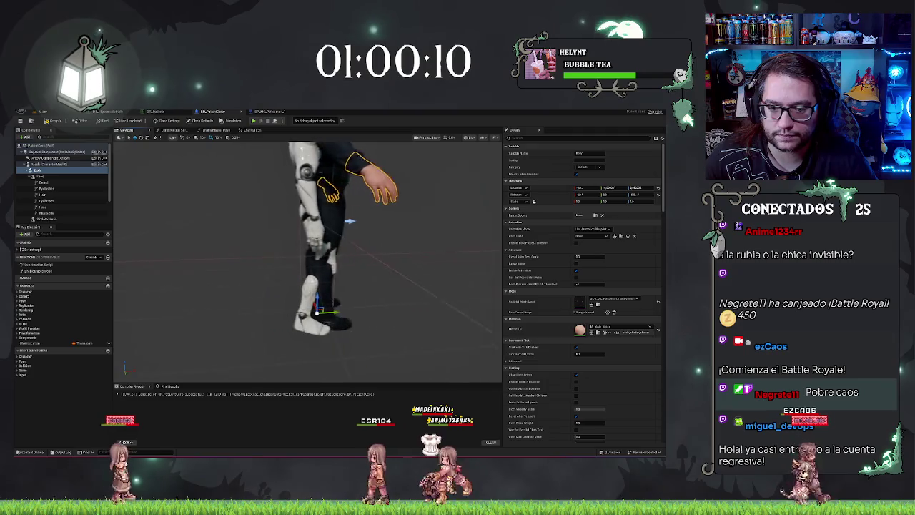
pyautogui.scroll(-5, 307, 257)
pyautogui.moveTo(307, 257)
pyautogui.mouseDown()
pyautogui.moveTo(358, 257)
pyautogui.moveTo(359, 317)
pyautogui.mouseUp()
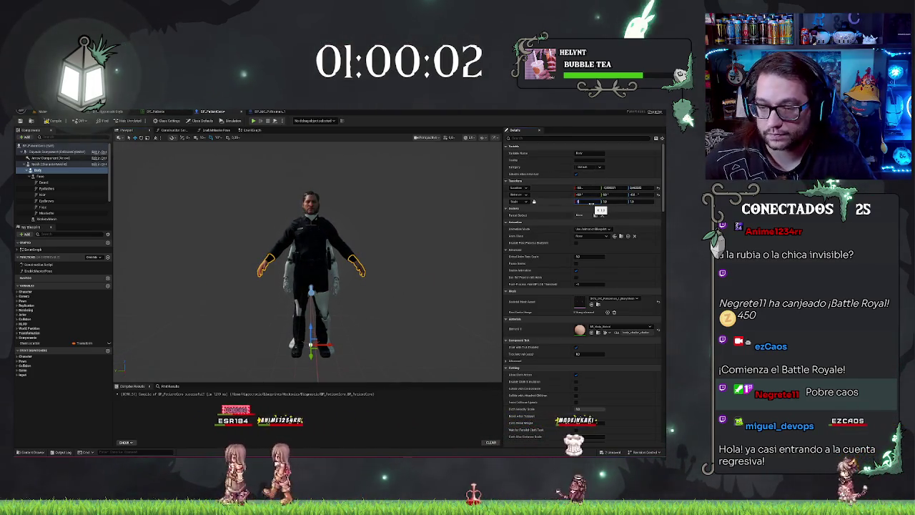
pyautogui.moveTo(590, 202); pyautogui.dragTo(577, 202)
pyautogui.moveTo(307, 257)
pyautogui.mouseDown()
pyautogui.moveTo(329, 262)
pyautogui.moveTo(314, 263)
pyautogui.mouseUp()
pyautogui.scroll(-5, 370, 215)
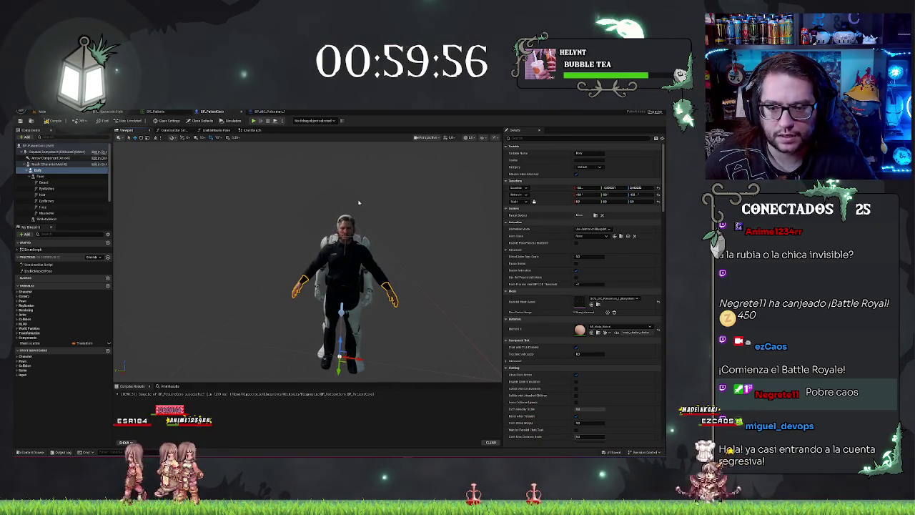
pyautogui.click(43, 201)
pyautogui.scroll(-2, 57, 185)
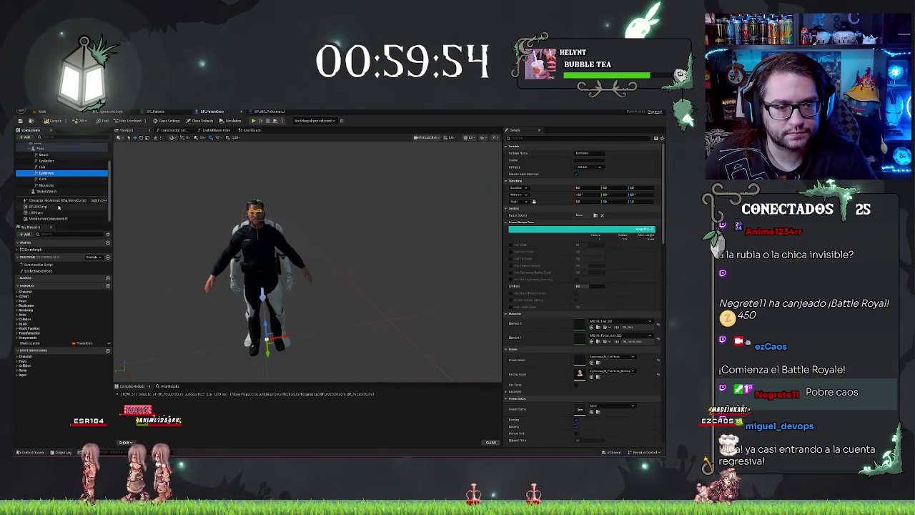
# Step: Change the LODSync component's Min LOD value, then check the character's face up close
pyautogui.click(43, 212)
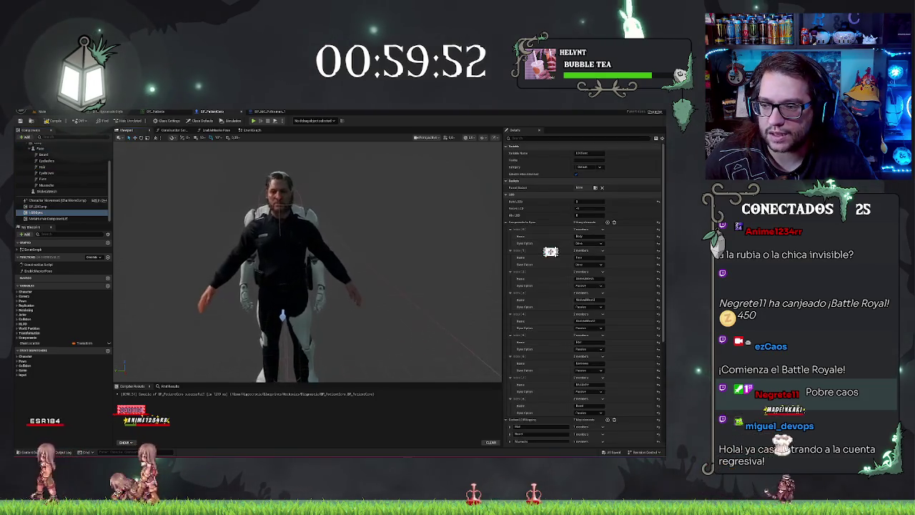
pyautogui.click(586, 214)
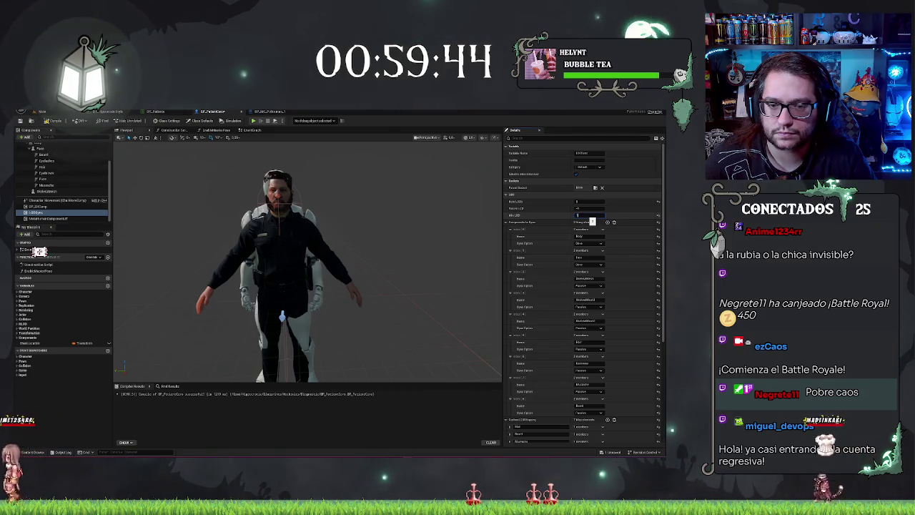
pyautogui.moveTo(400, 231)
pyautogui.mouseDown()
pyautogui.moveTo(401, 164)
pyautogui.moveTo(357, 164)
pyautogui.mouseUp()
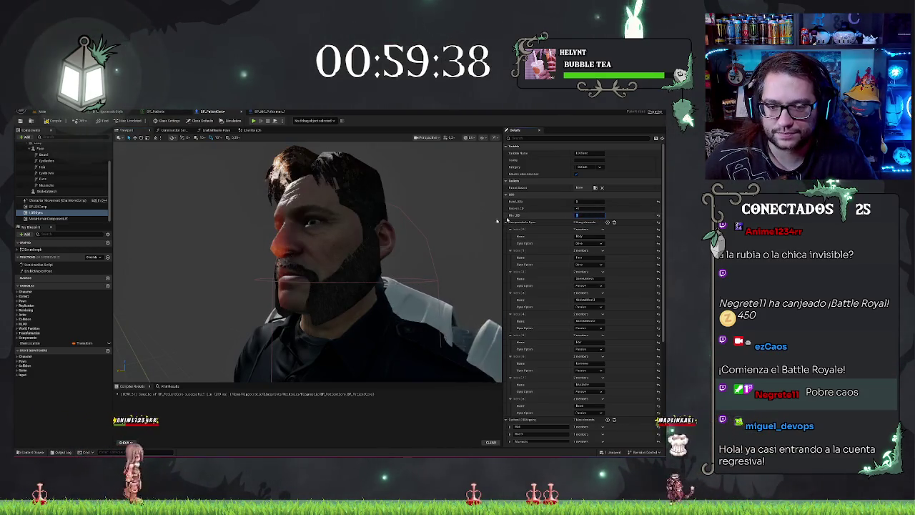
pyautogui.moveTo(406, 236); pyautogui.dragTo(354, 236)
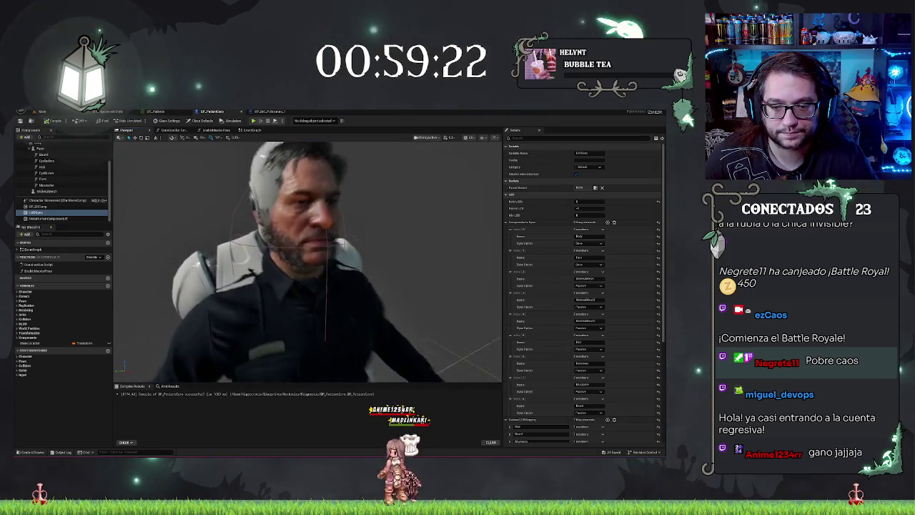
pyautogui.scroll(1, 51, 180)
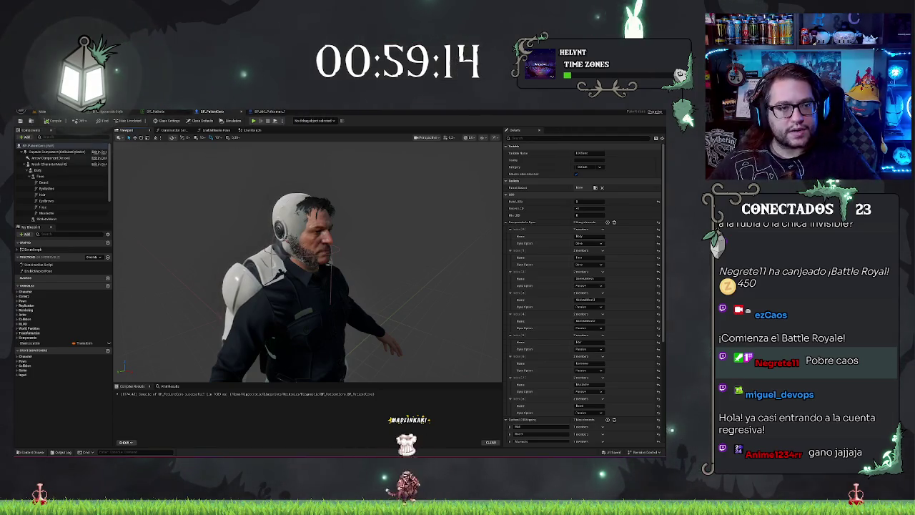
# Step: From the level editor's Favorites folder, open the BP_HorrorCharacter blueprint
pyautogui.hotkey('ctrl', 'Tab')
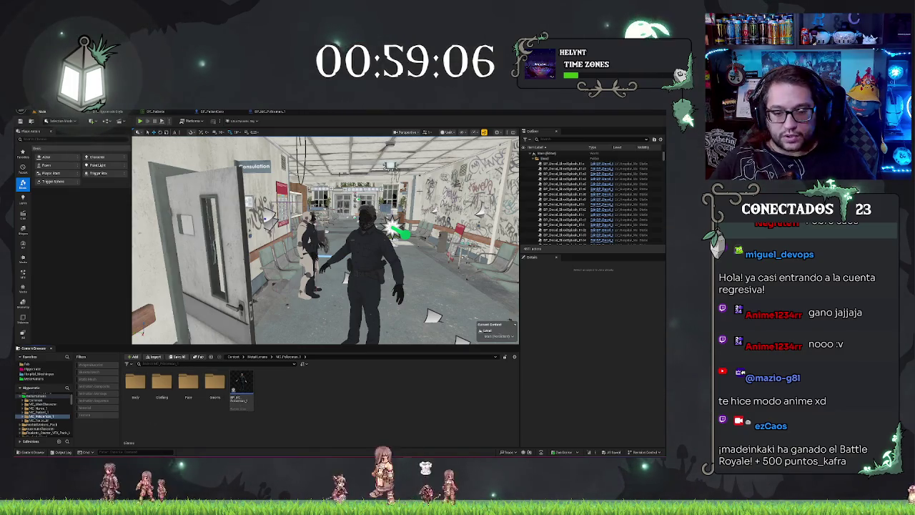
pyautogui.click(32, 368)
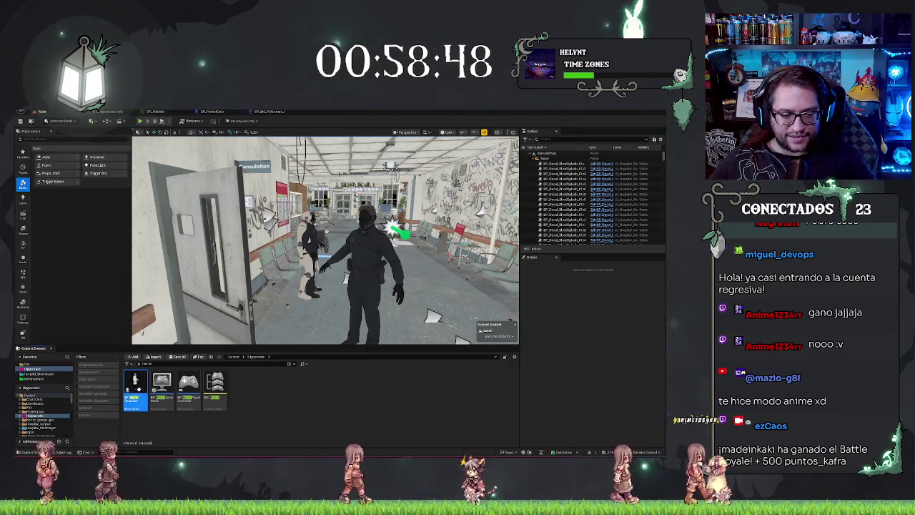
pyautogui.doubleClick(135, 384)
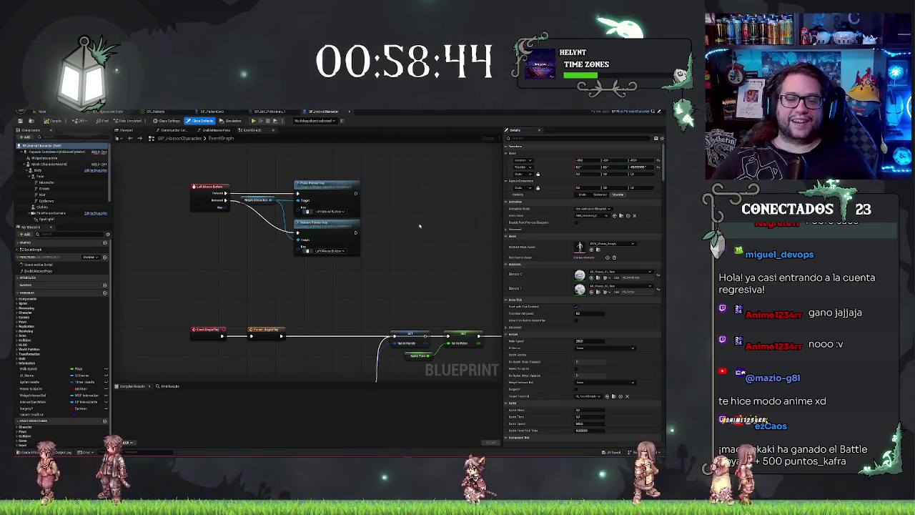
# Step: Pan across the BP_HorrorCharacter event graph to inspect its nodes and comments
pyautogui.scroll(-4, 380, 204)
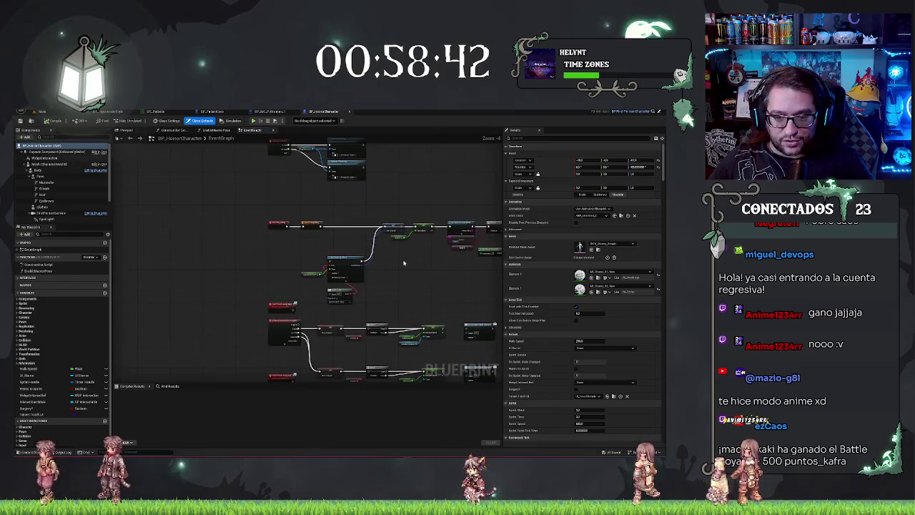
pyautogui.moveTo(404, 261); pyautogui.dragTo(127, 248)
pyautogui.moveTo(499, 308)
pyautogui.mouseDown()
pyautogui.moveTo(262, 286)
pyautogui.moveTo(263, 300)
pyautogui.mouseUp()
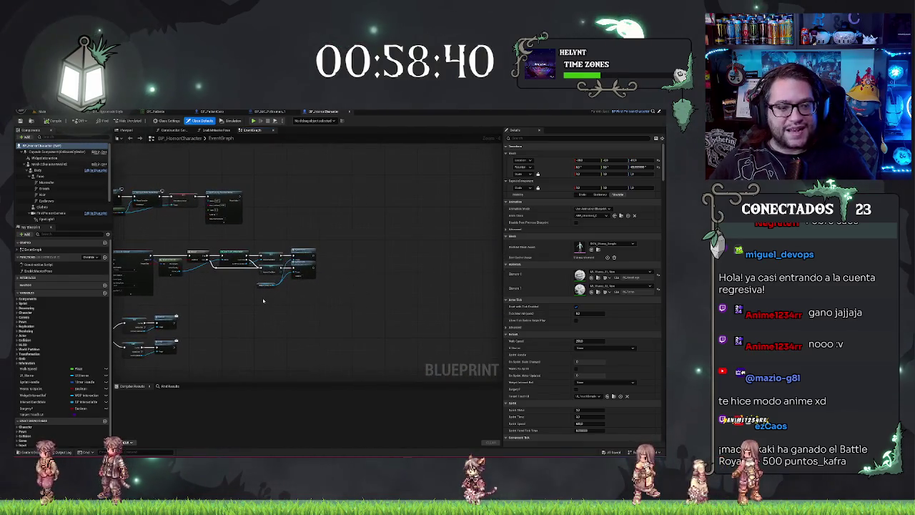
pyautogui.moveTo(238, 330); pyautogui.dragTo(298, 281)
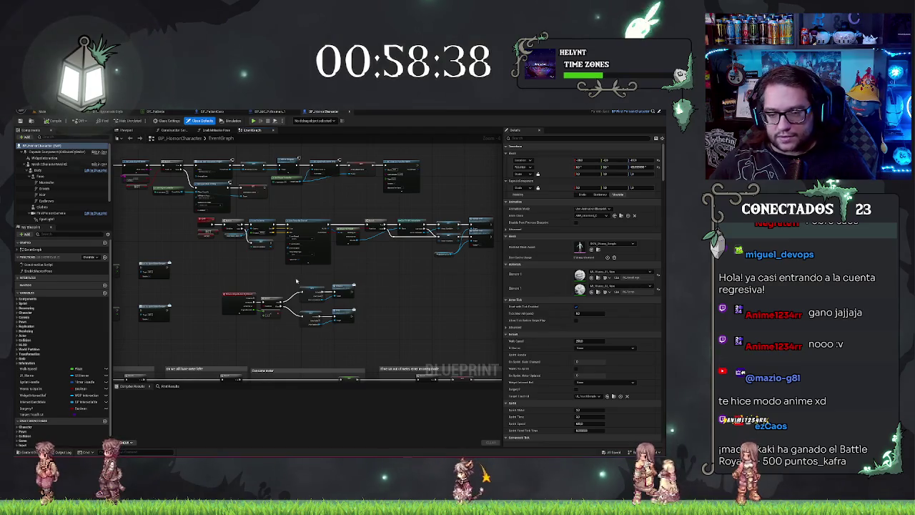
pyautogui.moveTo(237, 272)
pyautogui.mouseDown()
pyautogui.moveTo(286, 271)
pyautogui.moveTo(266, 247)
pyautogui.moveTo(421, 190)
pyautogui.mouseUp()
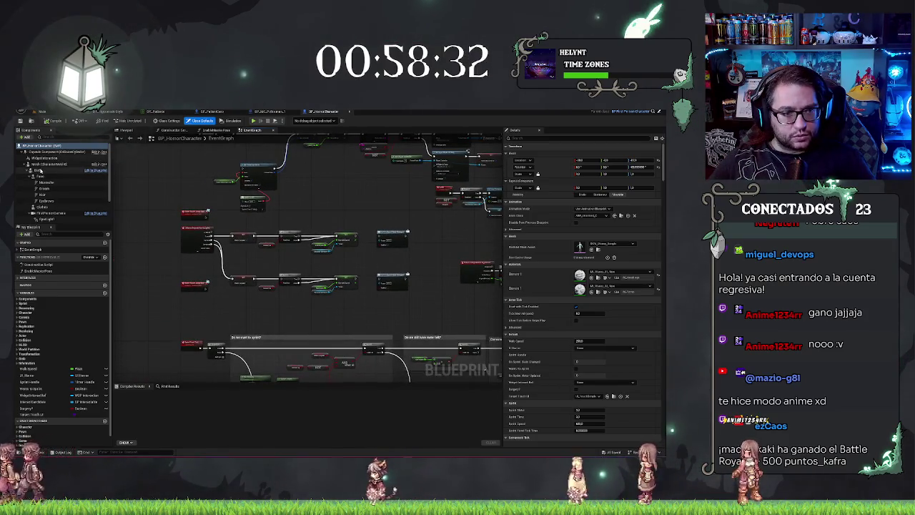
# Step: Inspect the Mesh and Body component settings, then return to the level editor
pyautogui.click(42, 165)
pyautogui.click(40, 170)
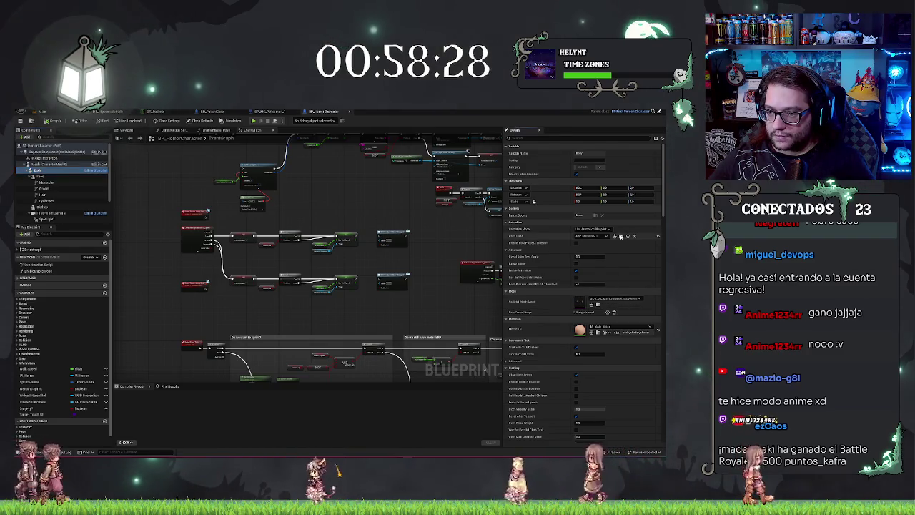
pyautogui.hotkey('ctrl', 'Tab')
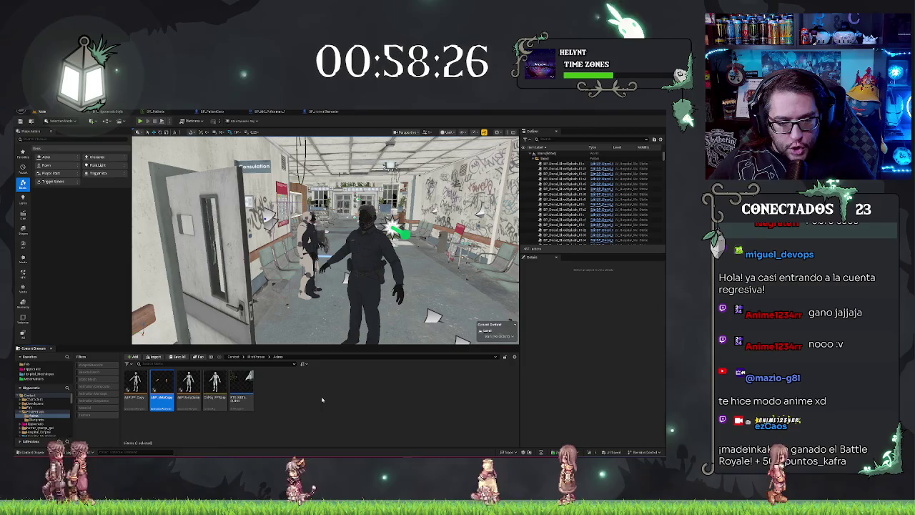
# Step: Duplicate both retargeting assets with Ctrl+D and open the RTG_META_MANNY retargeter
pyautogui.moveTo(251, 392)
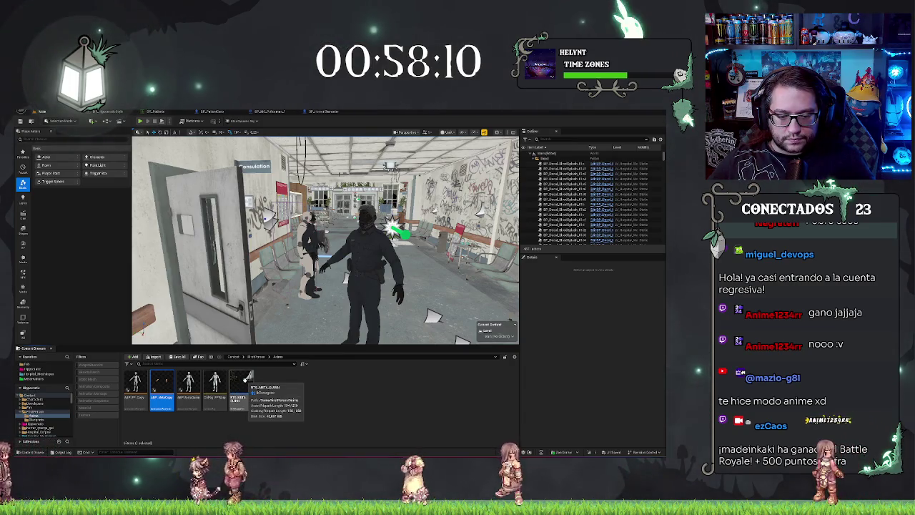
pyautogui.keyDown('ctrl'); pyautogui.click(247, 377); pyautogui.keyUp('ctrl')
pyautogui.hotkey('ctrl', 'd')
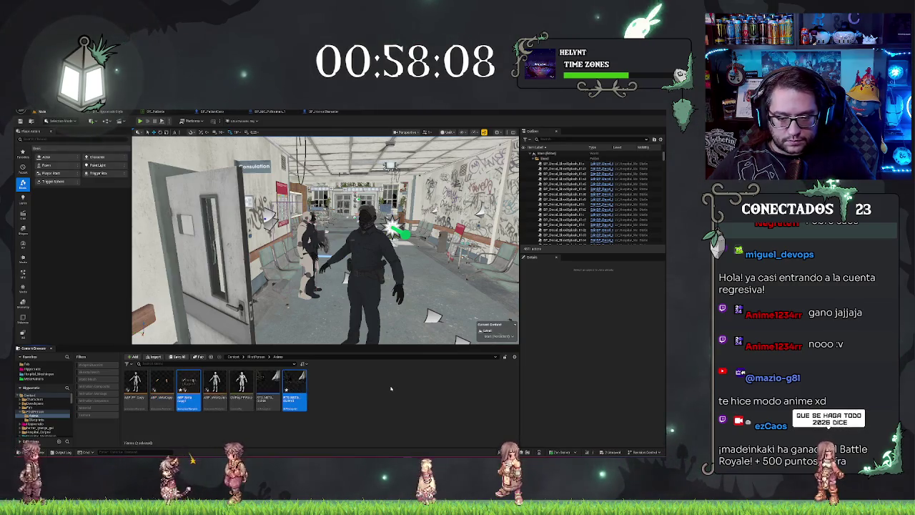
pyautogui.click(311, 391)
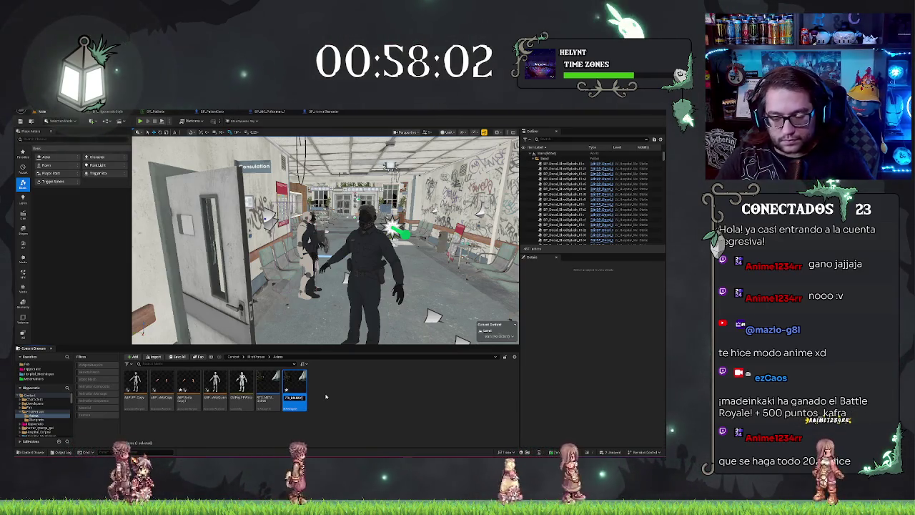
pyautogui.doubleClick(274, 384)
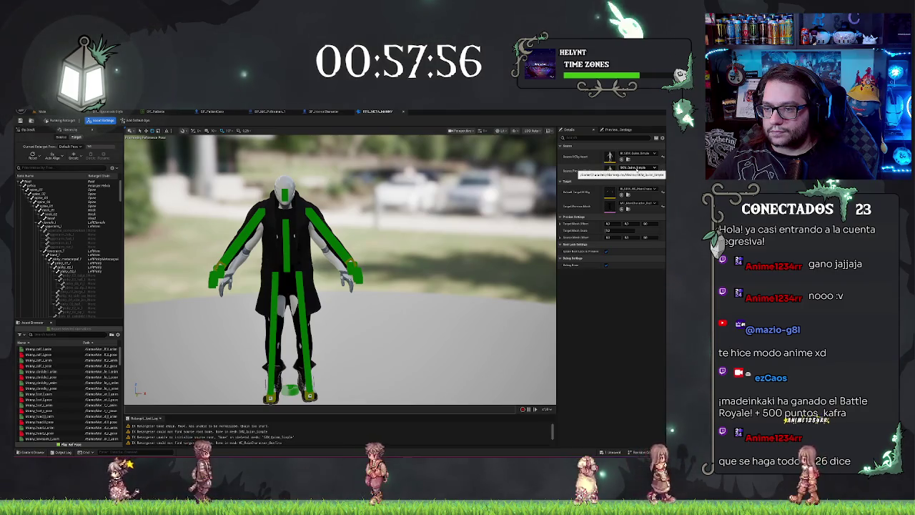
# Step: Set SK_Mannequin as the retargeter's source preview mesh
pyautogui.click(638, 167)
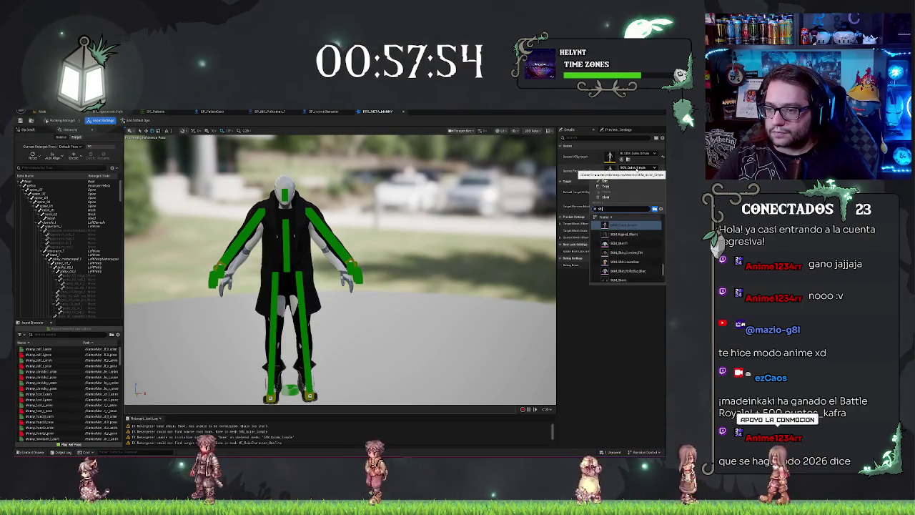
pyautogui.write('_mann')
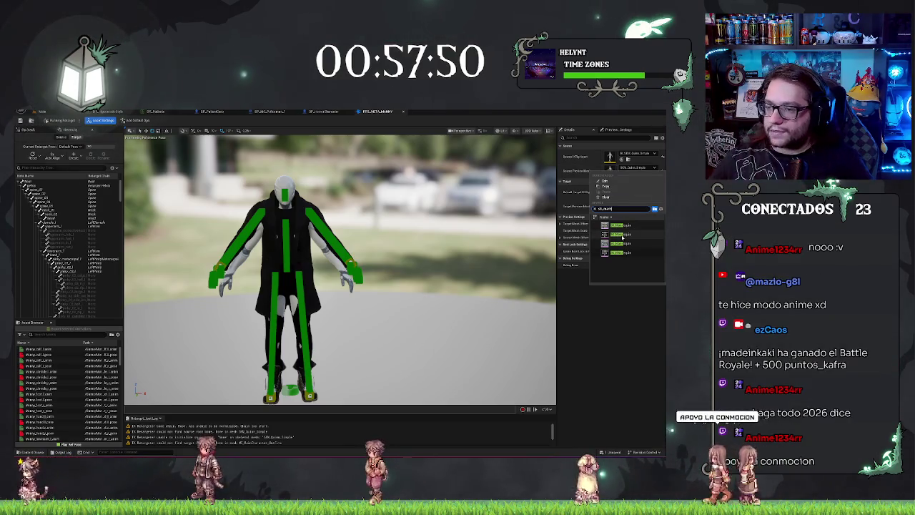
pyautogui.click(622, 236)
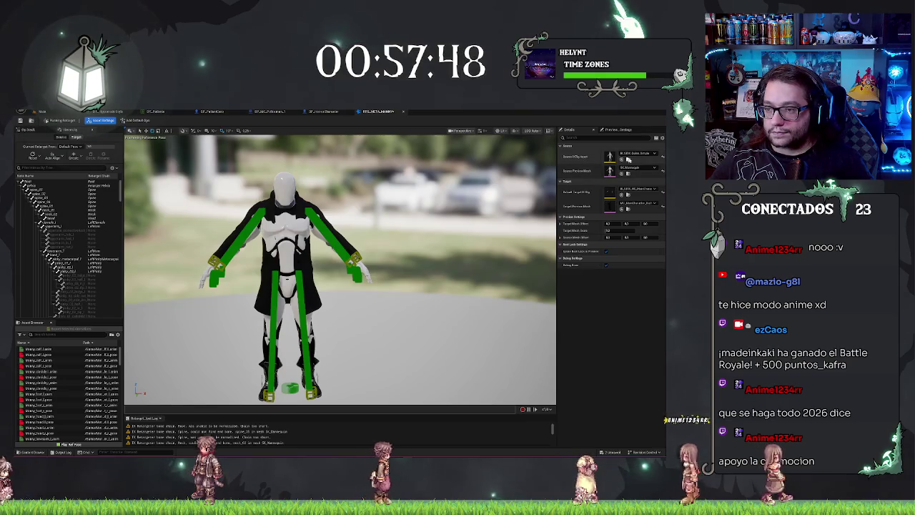
# Step: Dismiss the source IK rig picker and return to the level editor's SK_Mannequin asset
pyautogui.click(638, 154)
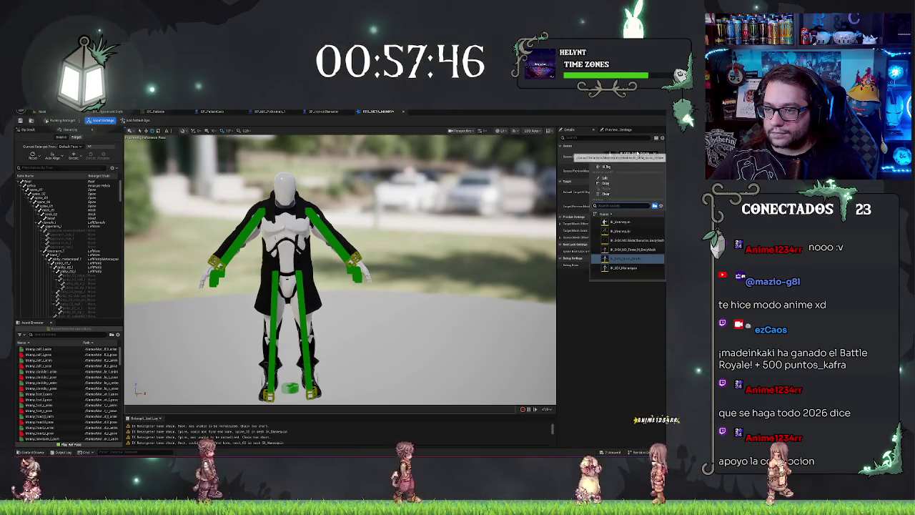
pyautogui.write('sk_mann')
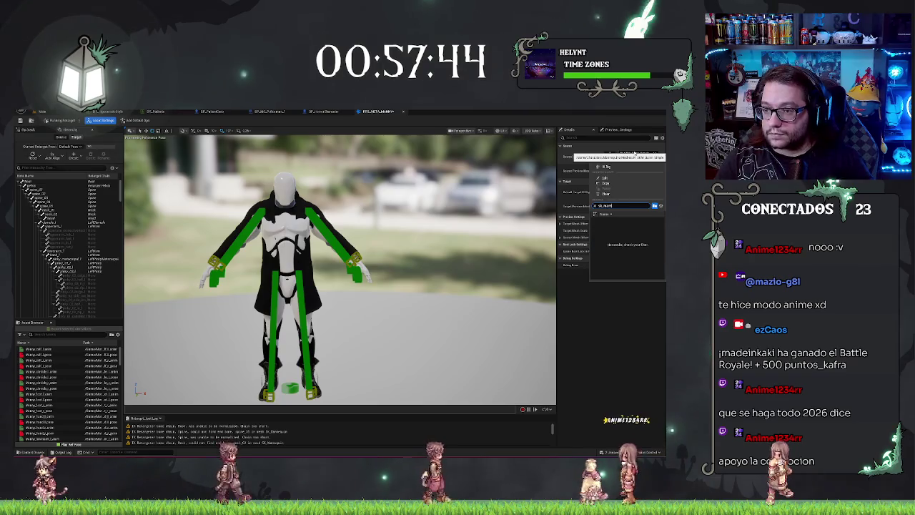
pyautogui.press('Return')
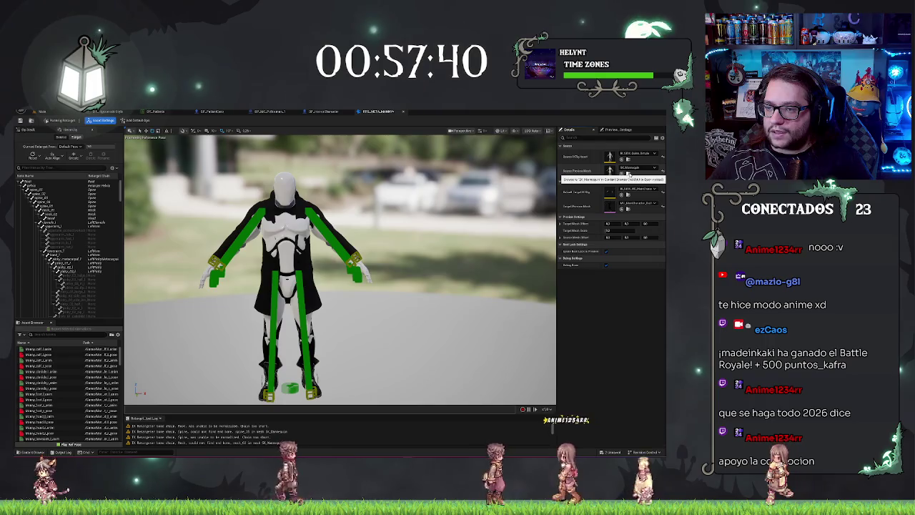
pyautogui.click(42, 111)
pyautogui.rightClick(139, 385)
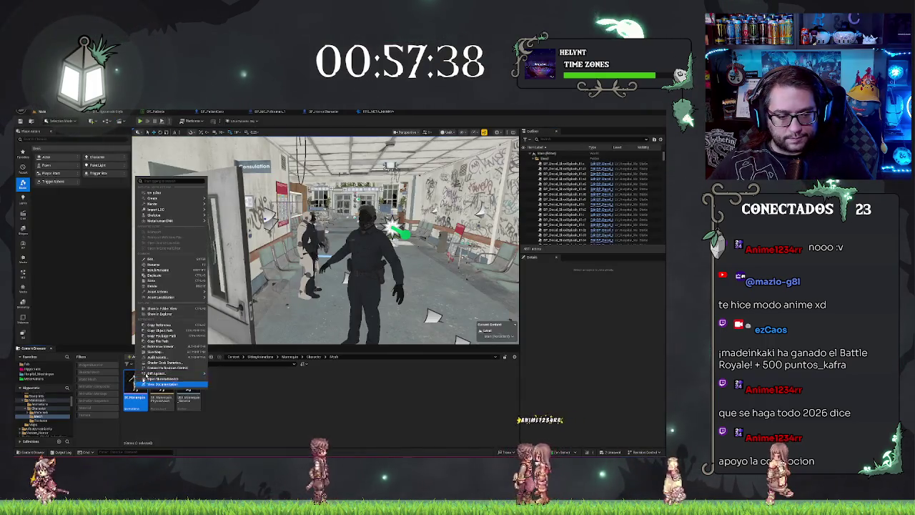
# Step: Open IK_Mannequin and auto-create its retarget chains and Full Body IK solver
pyautogui.moveTo(169, 217)
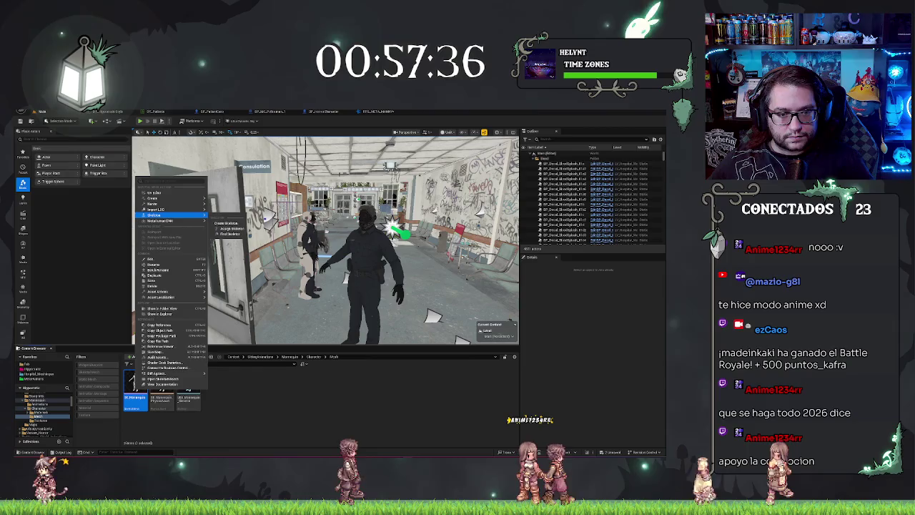
pyautogui.click(138, 384)
pyautogui.rightClick(139, 384)
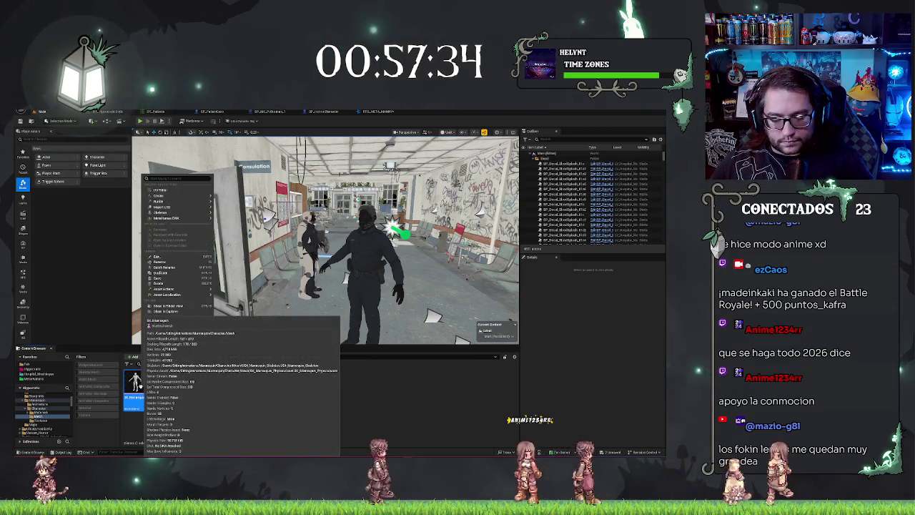
pyautogui.press('Escape')
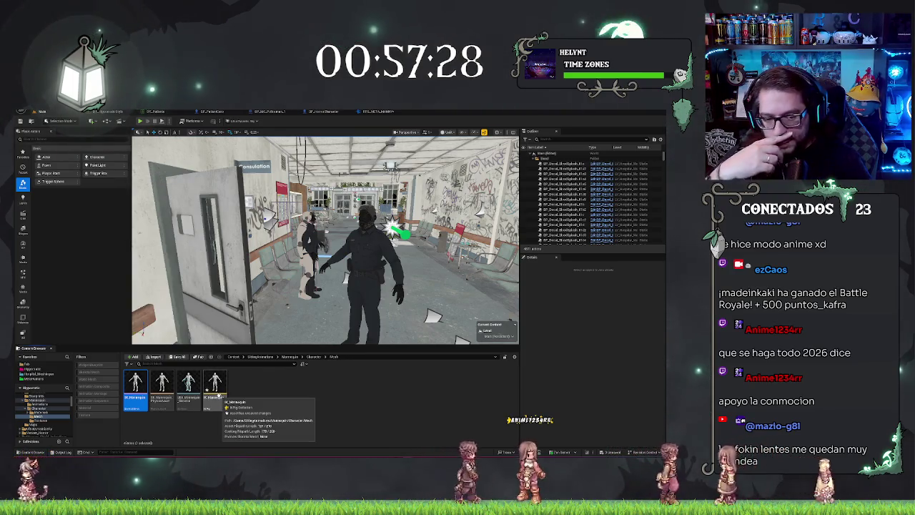
pyautogui.doubleClick(219, 395)
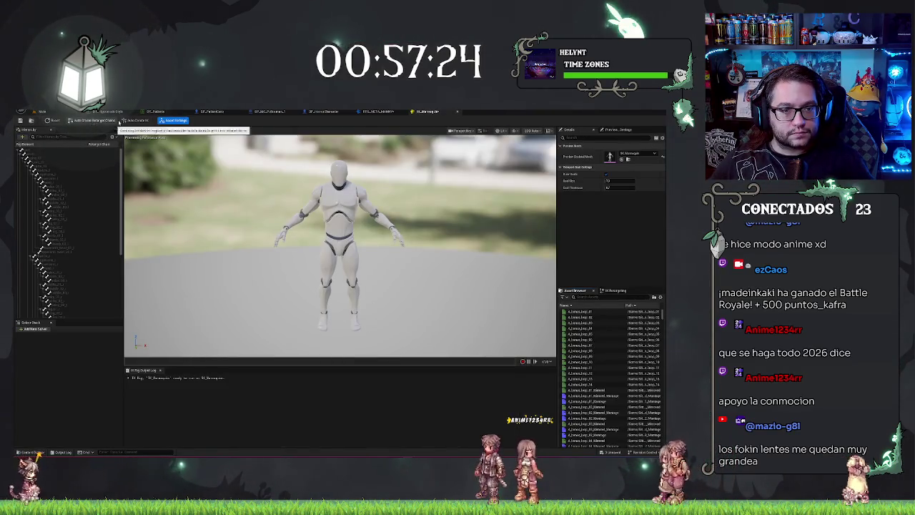
pyautogui.click(108, 122)
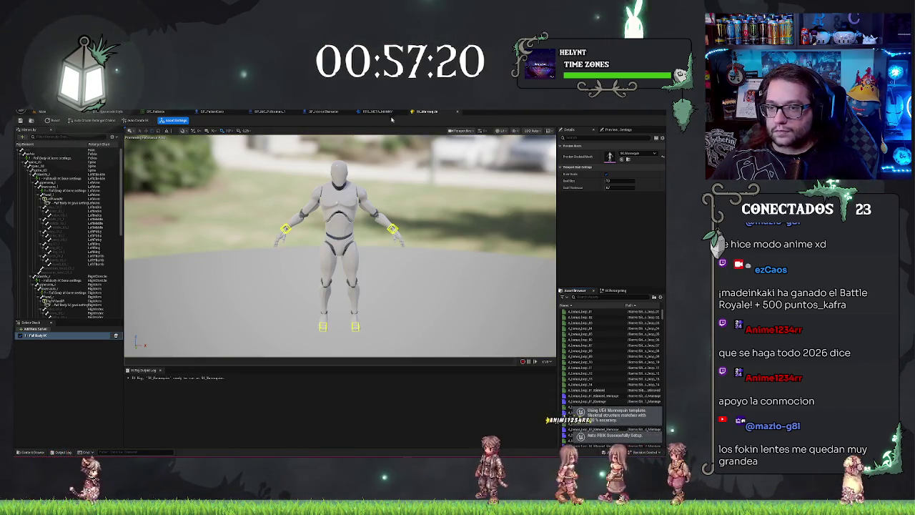
# Step: Close the IK_Mannequin editor and assign IK_Mannequin as the retargeter's source IK rig
pyautogui.middleClick(419, 112)
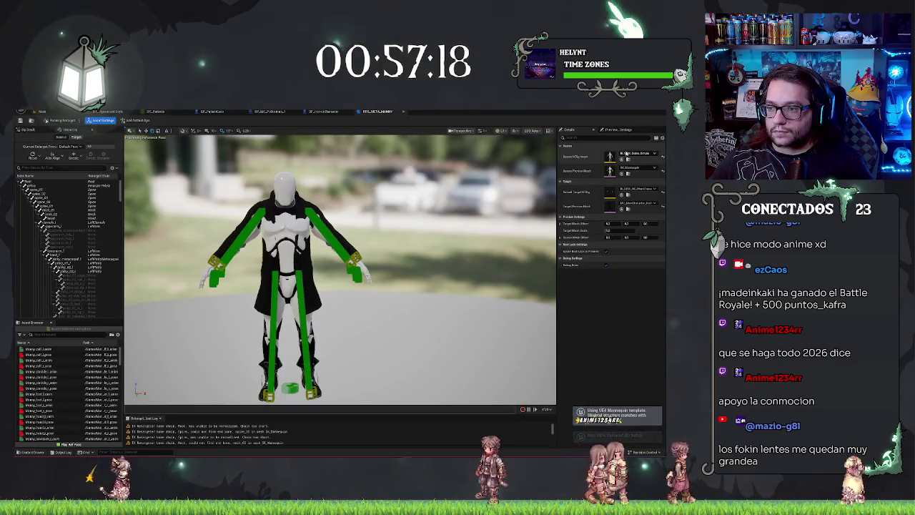
pyautogui.click(621, 154)
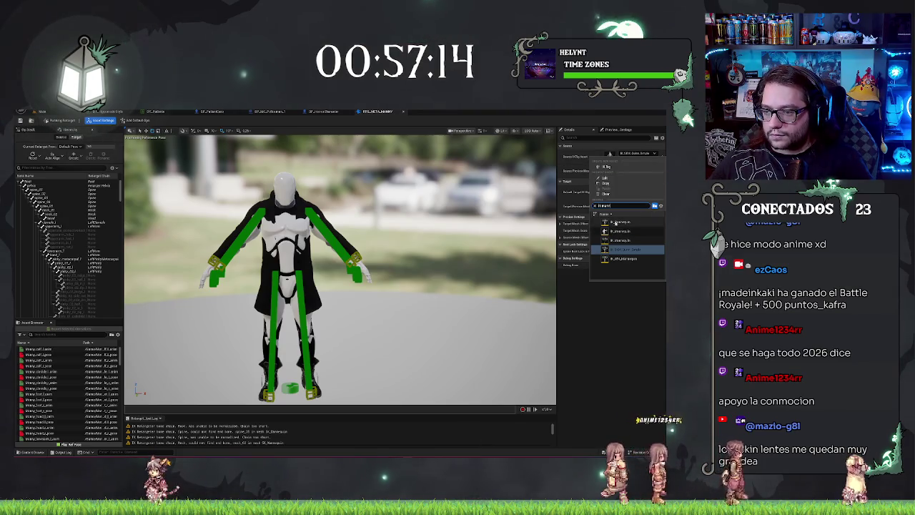
pyautogui.click(615, 222)
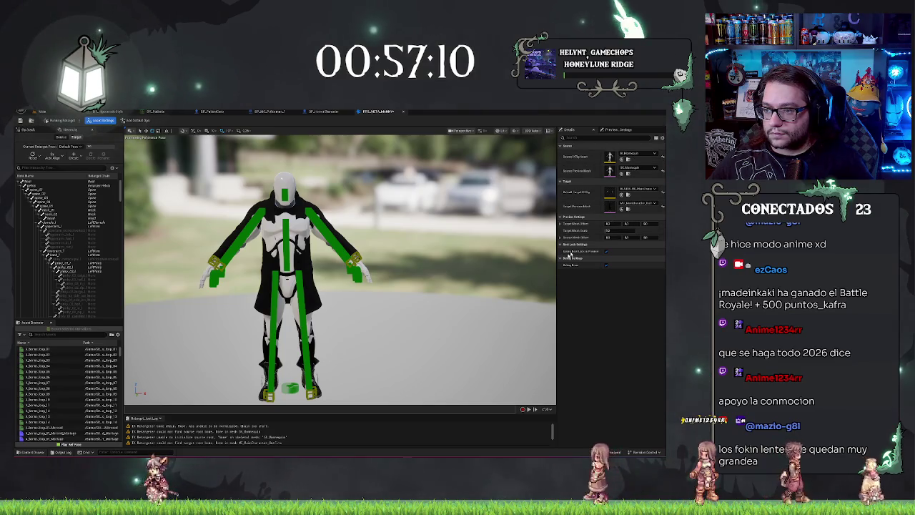
pyautogui.moveTo(424, 278); pyautogui.dragTo(403, 277)
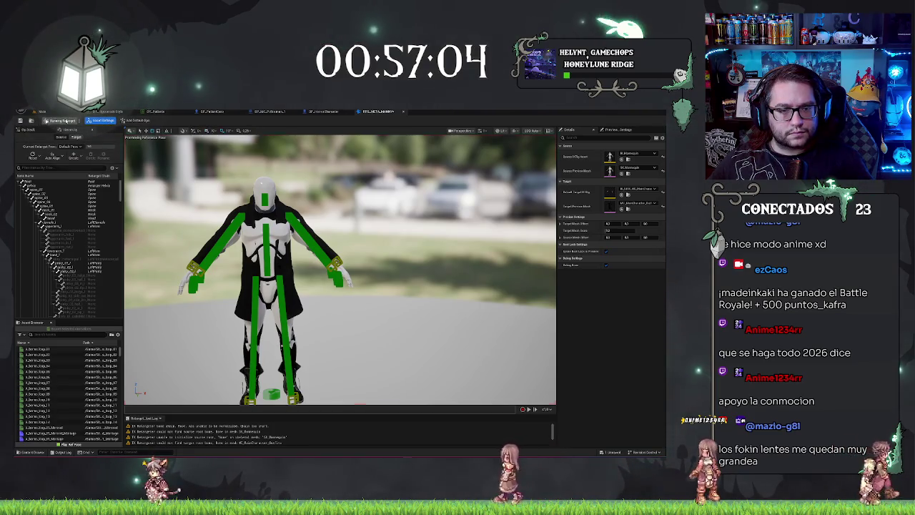
pyautogui.moveTo(340, 271)
pyautogui.mouseDown()
pyautogui.moveTo(250, 273)
pyautogui.moveTo(252, 264)
pyautogui.mouseUp()
# Step: Set the Target Mesh Scale to 1, then review the Op Stack and Hierarchy tabs
pyautogui.click(609, 223)
pyautogui.click(623, 230)
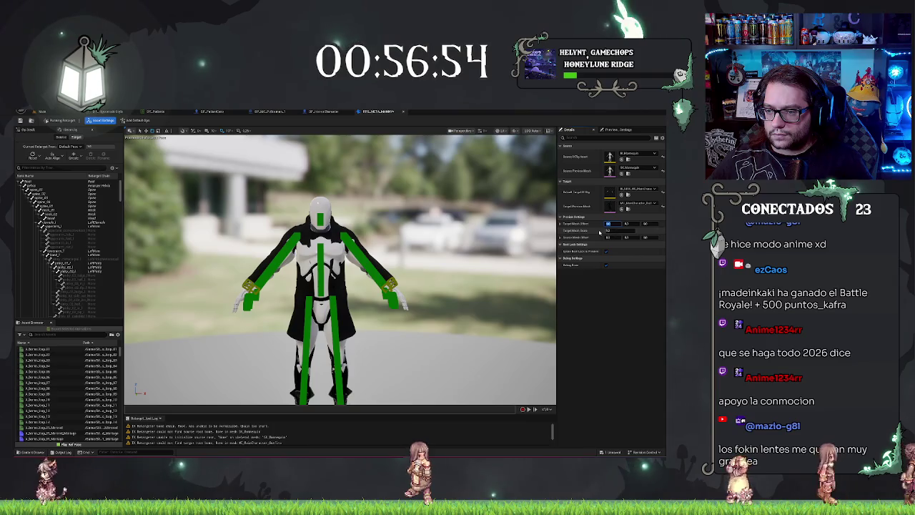
pyautogui.press('Return')
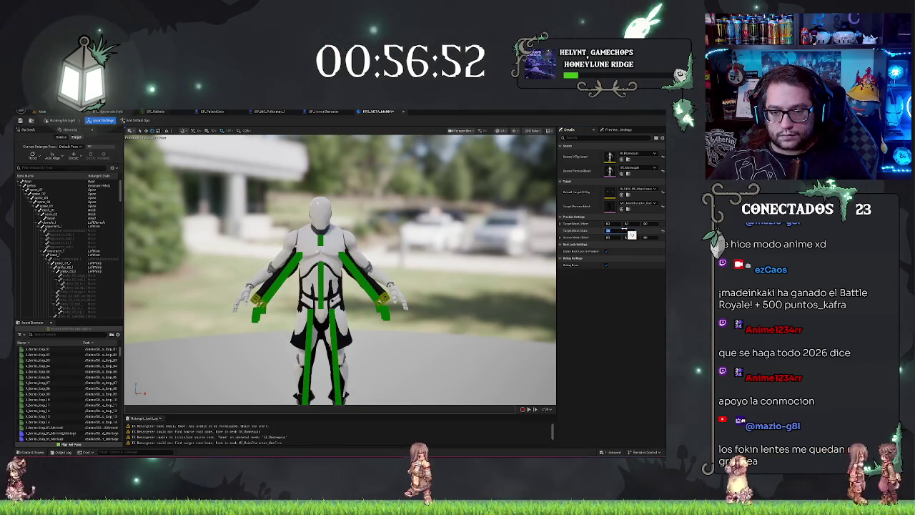
pyautogui.moveTo(473, 229); pyautogui.dragTo(466, 277)
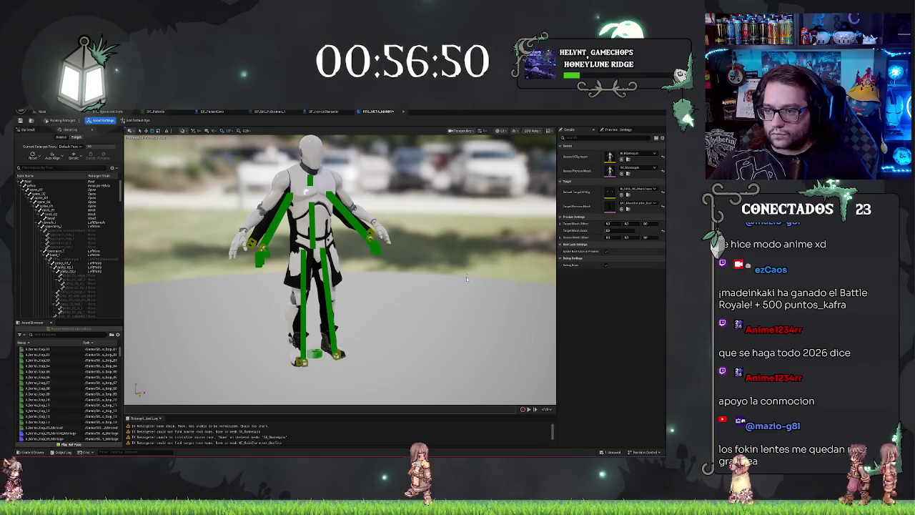
pyautogui.click(623, 230)
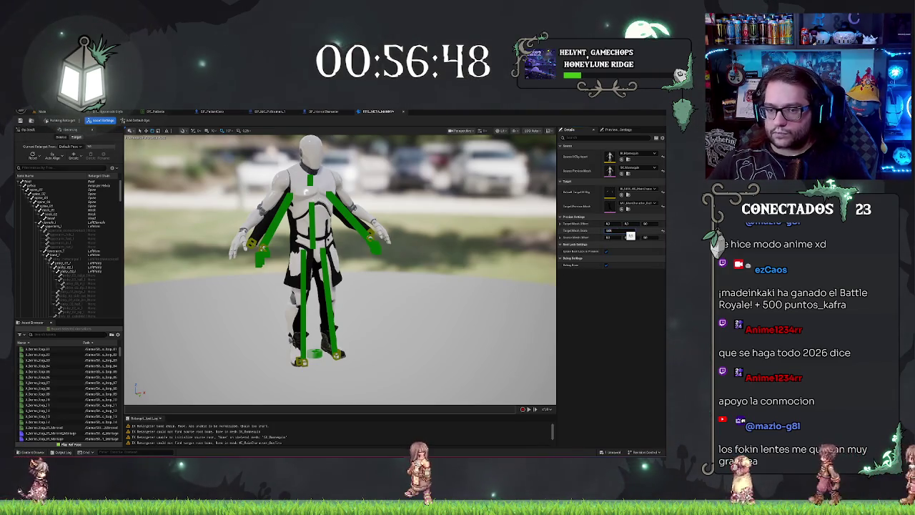
pyautogui.write('1')
pyautogui.press('Return')
pyautogui.moveTo(343, 286); pyautogui.dragTo(326, 219)
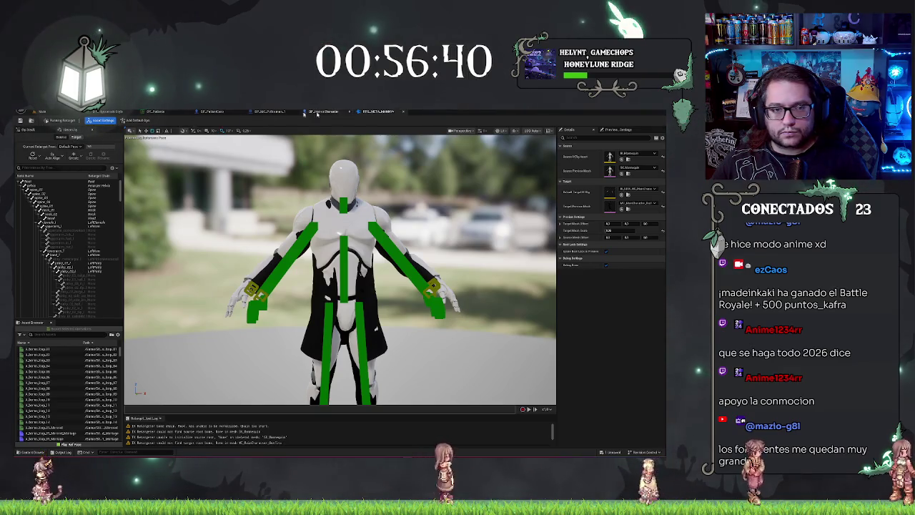
pyautogui.click(27, 129)
pyautogui.click(65, 131)
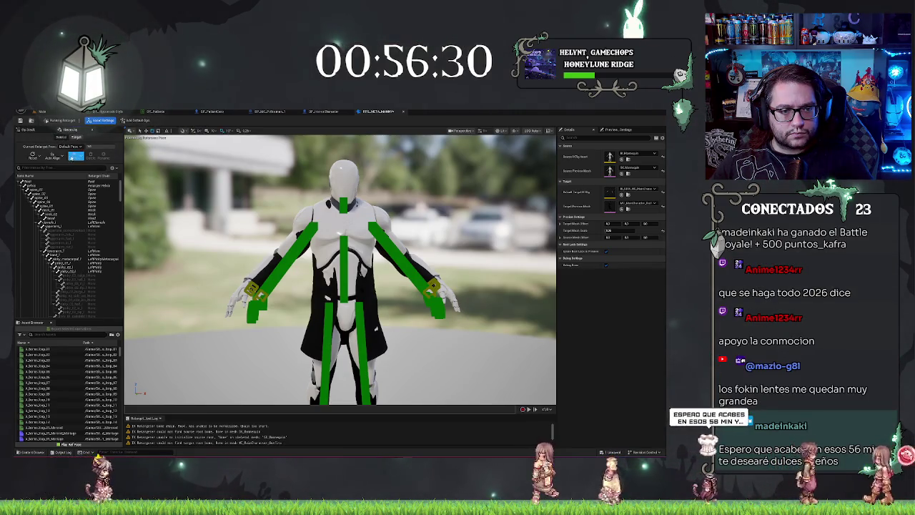
# Step: Look through the retarget pose, auto-align and pose-editing options without changing anything
pyautogui.click(56, 155)
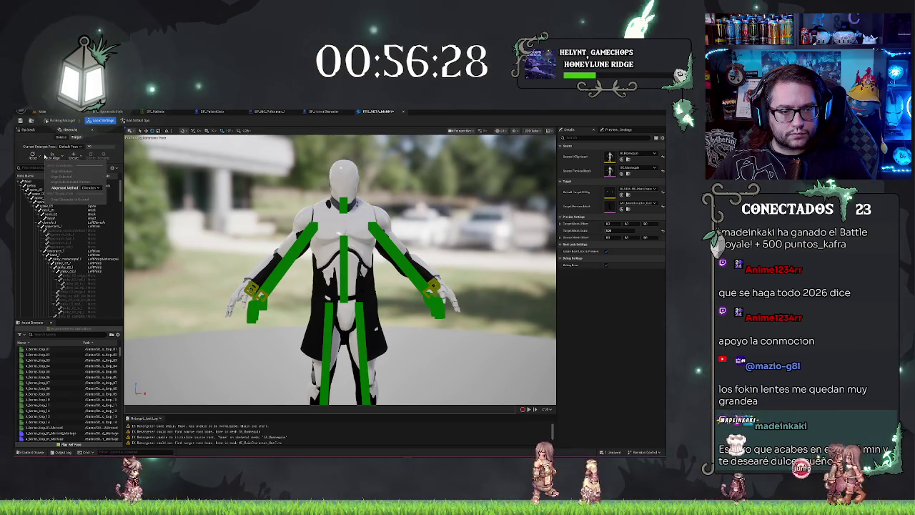
pyautogui.click(32, 156)
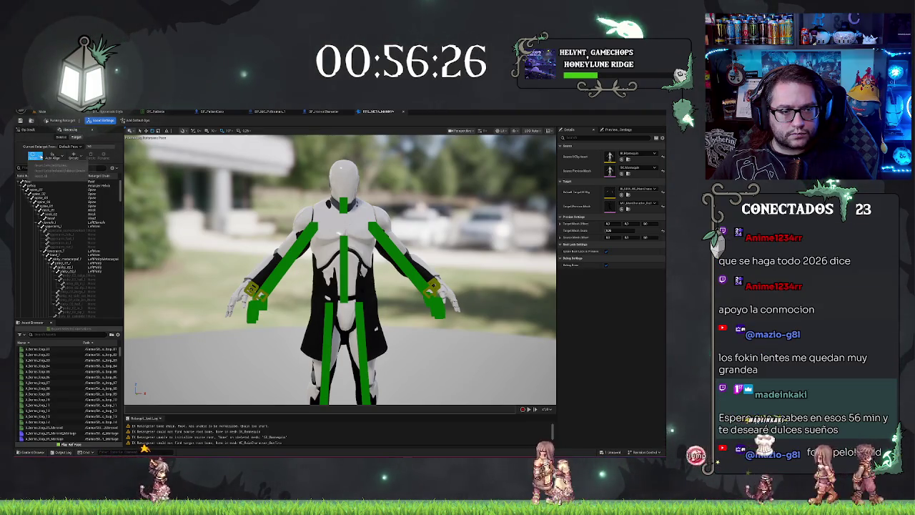
pyautogui.click(58, 121)
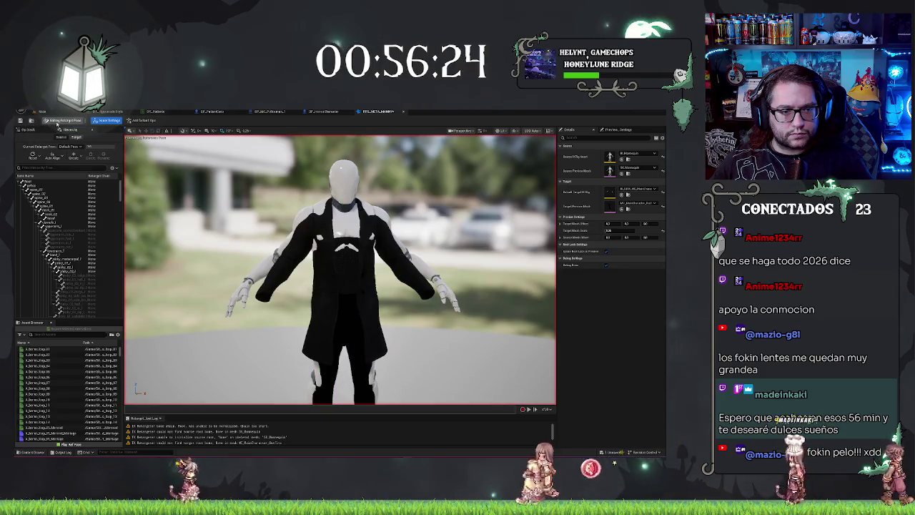
pyautogui.click(57, 121)
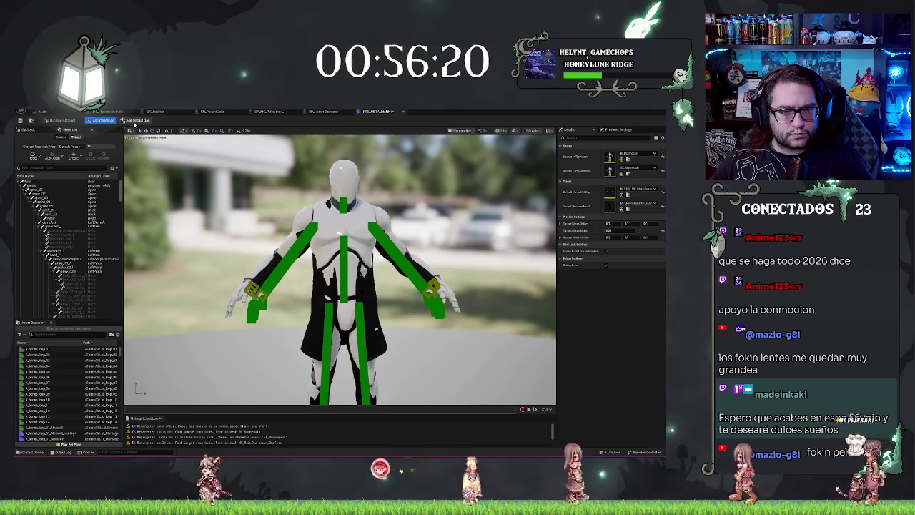
pyautogui.click(76, 155)
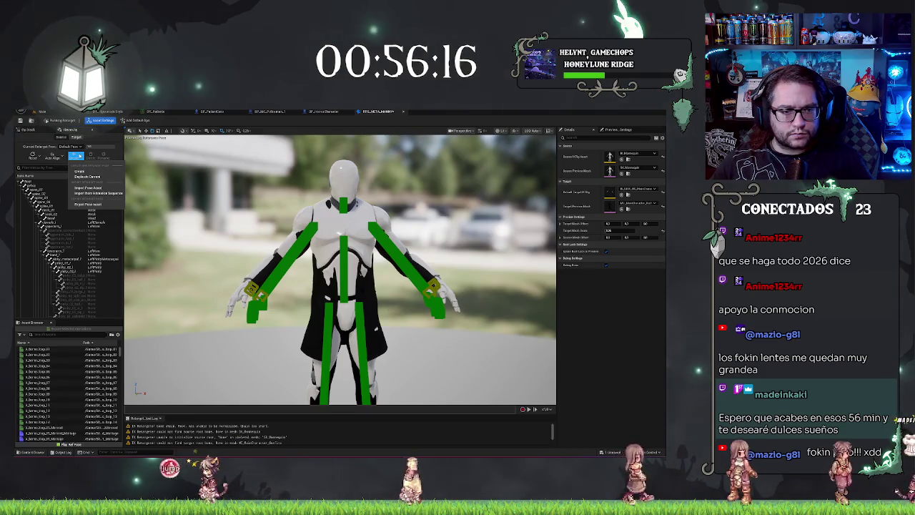
pyautogui.click(66, 288)
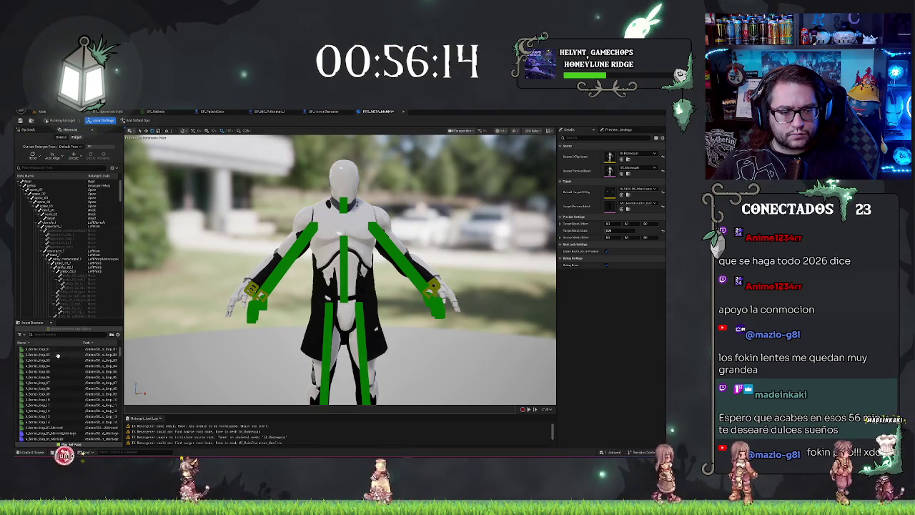
pyautogui.scroll(-5, 54, 282)
pyautogui.scroll(5, 56, 250)
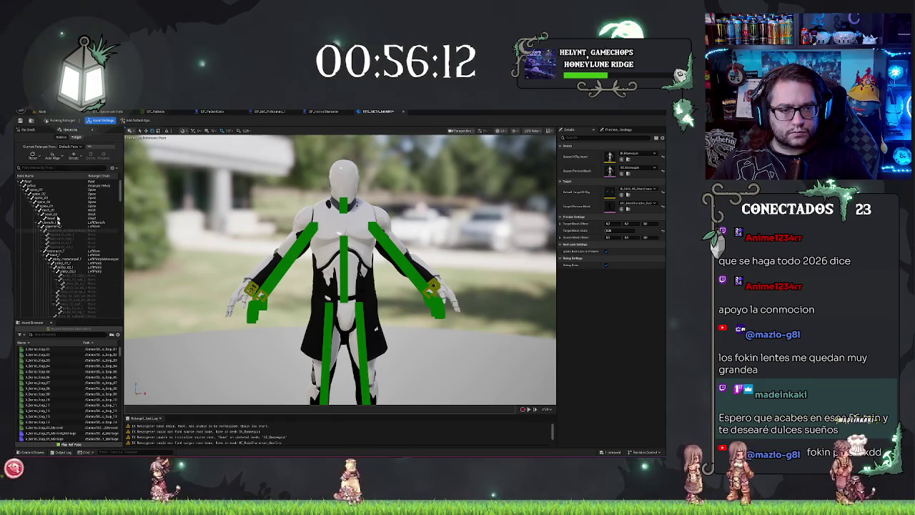
pyautogui.click(63, 155)
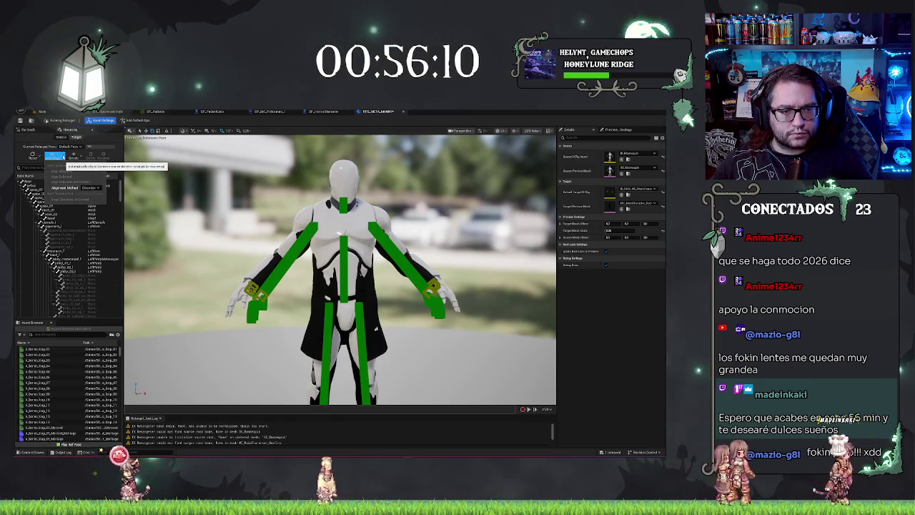
pyautogui.click(61, 135)
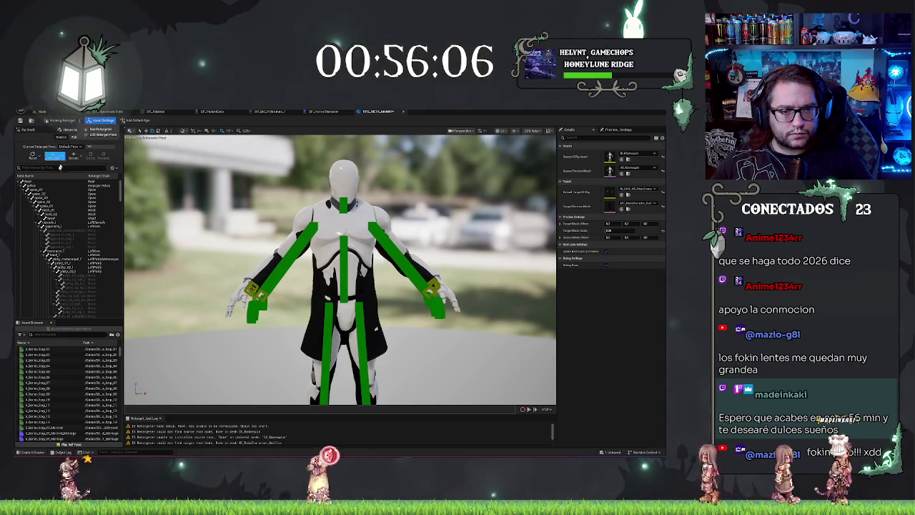
# Step: Show the target coat character, auto-map its retarget chains and align all bones to the source
pyautogui.click(102, 136)
pyautogui.moveTo(247, 227); pyautogui.dragTo(193, 227)
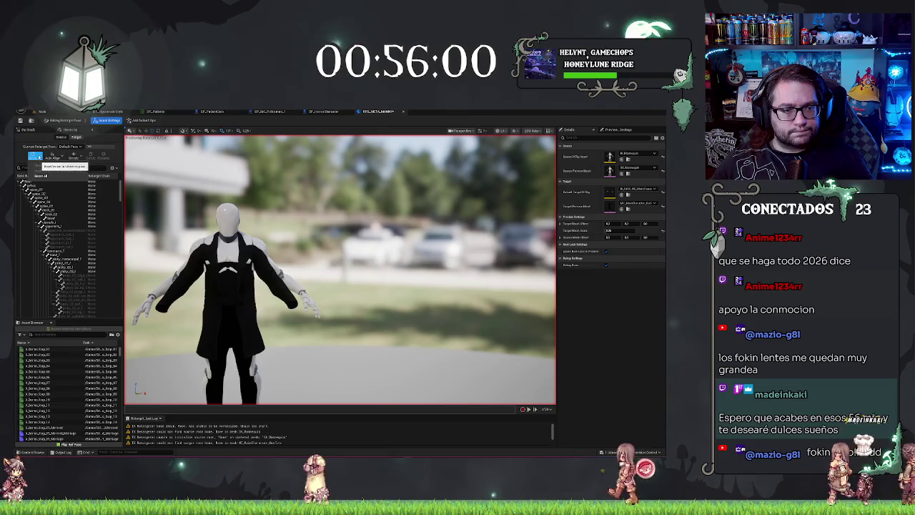
pyautogui.click(39, 176)
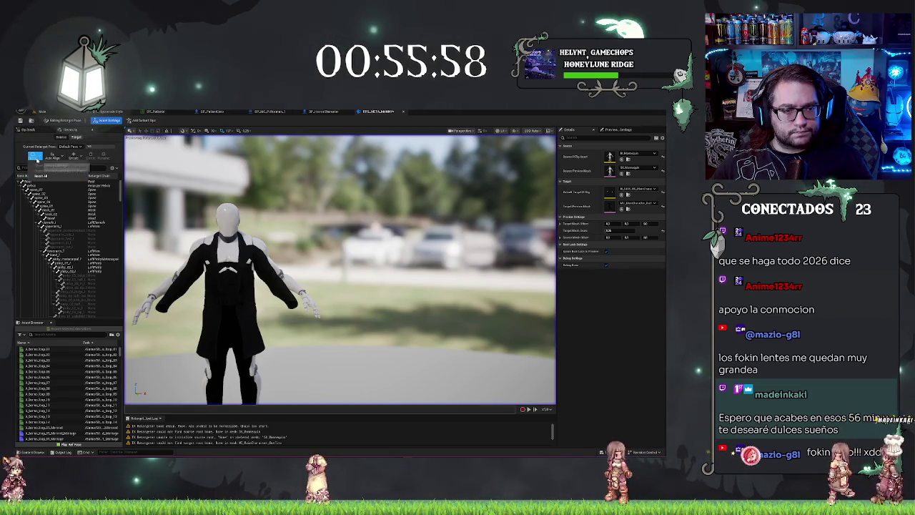
pyautogui.click(57, 160)
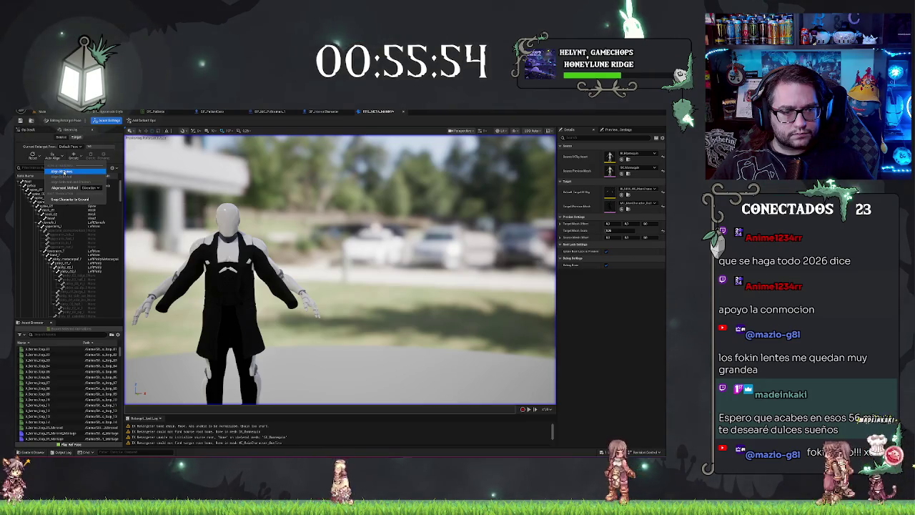
pyautogui.click(63, 173)
# Step: Add the default retarget operations and switch back to running the retarget preview
pyautogui.click(78, 156)
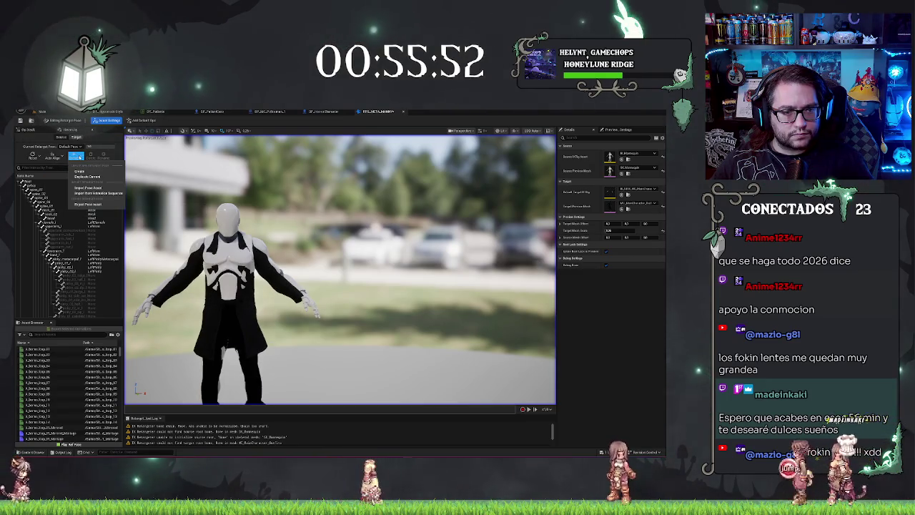
pyautogui.click(75, 156)
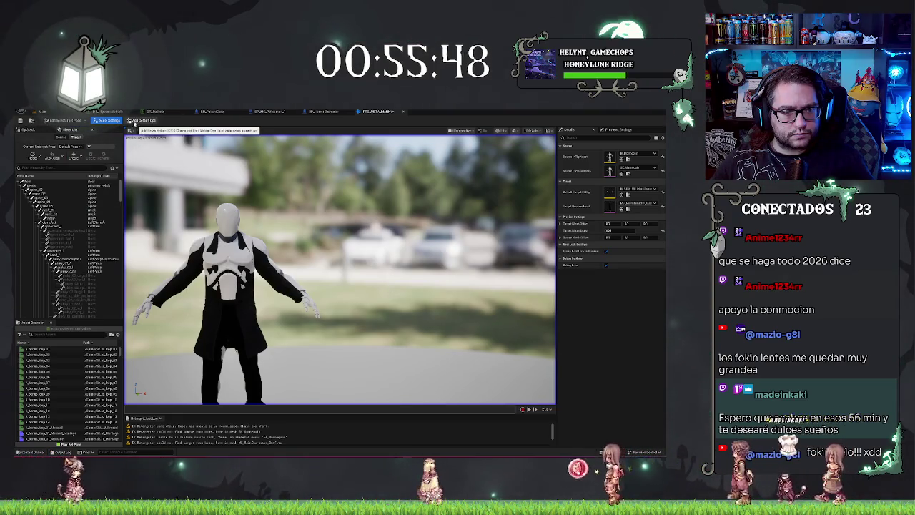
pyautogui.click(135, 122)
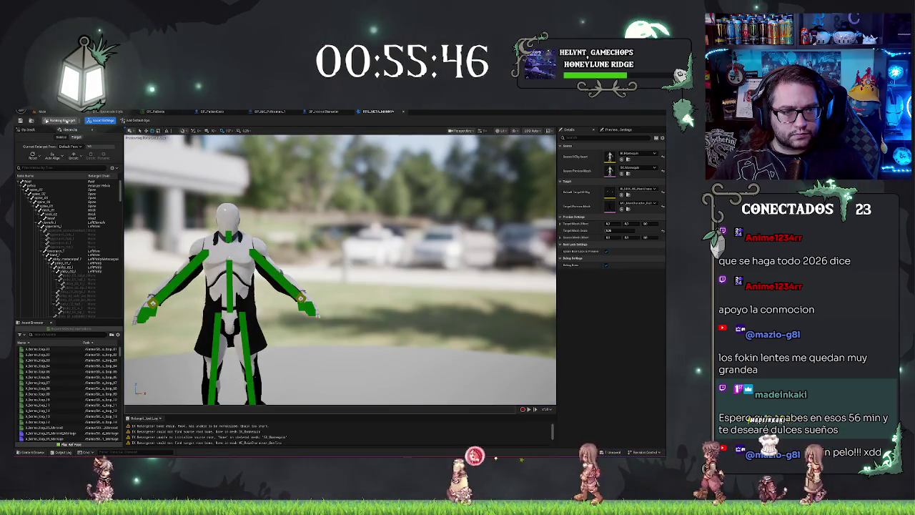
pyautogui.click(63, 120)
pyautogui.moveTo(261, 233)
pyautogui.mouseDown()
pyautogui.moveTo(261, 218)
pyautogui.moveTo(234, 222)
pyautogui.moveTo(257, 207)
pyautogui.mouseUp()
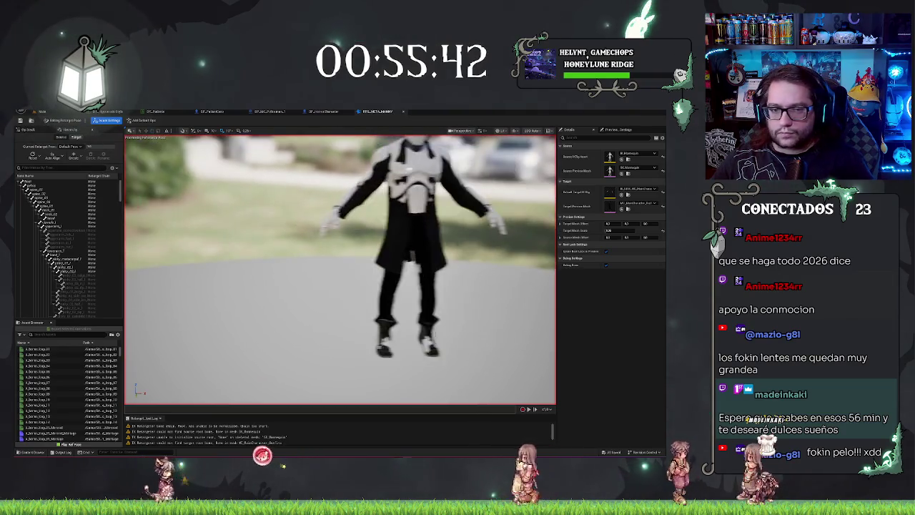
pyautogui.click(63, 120)
pyautogui.moveTo(335, 272)
pyautogui.mouseDown()
pyautogui.moveTo(343, 300)
pyautogui.moveTo(279, 300)
pyautogui.mouseUp()
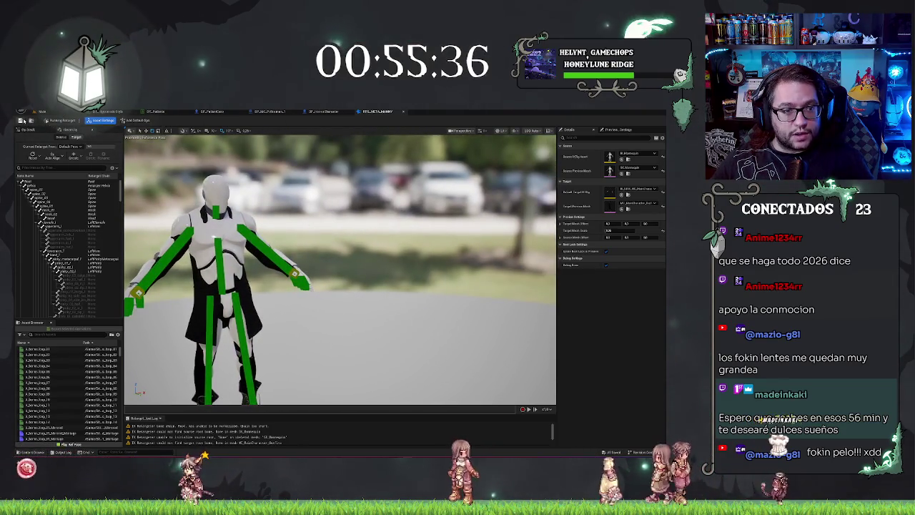
# Step: Play the third mannequin animation on the retargeted character, frame it, then close the retargeter
pyautogui.click(43, 360)
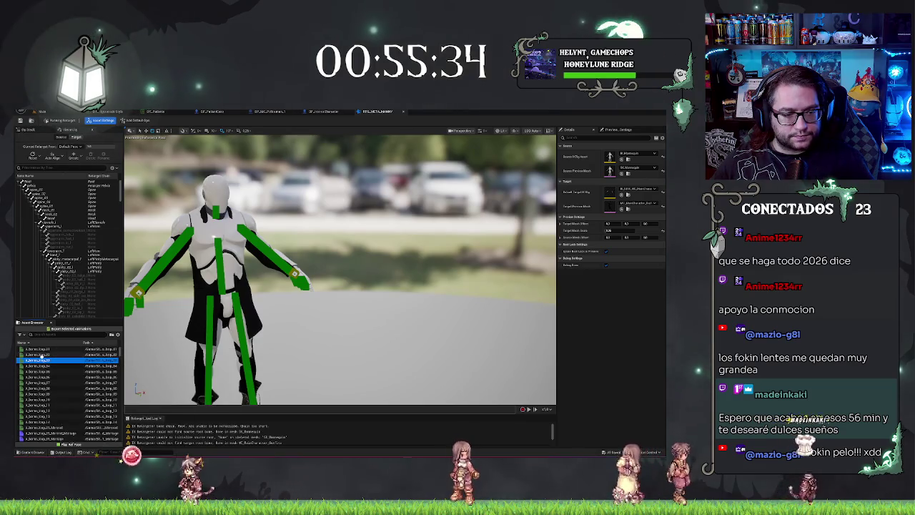
pyautogui.doubleClick(43, 358)
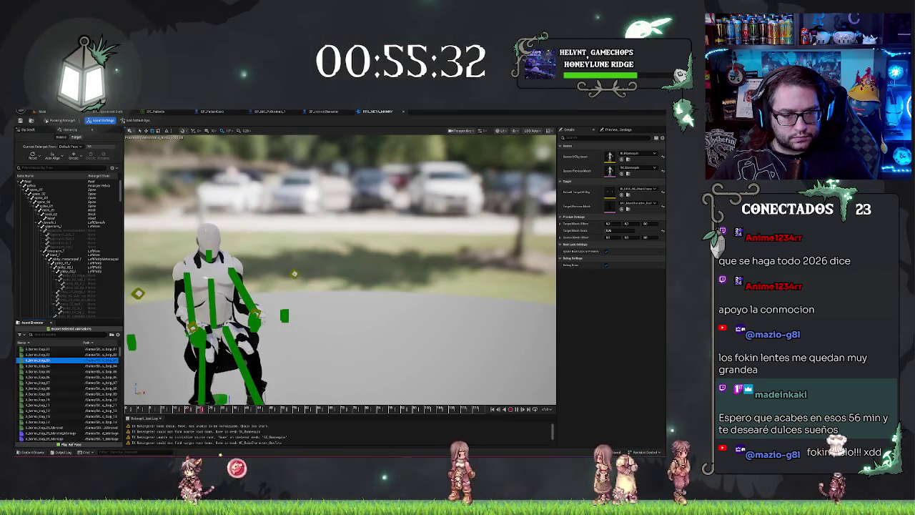
pyautogui.click(306, 288)
pyautogui.press('f')
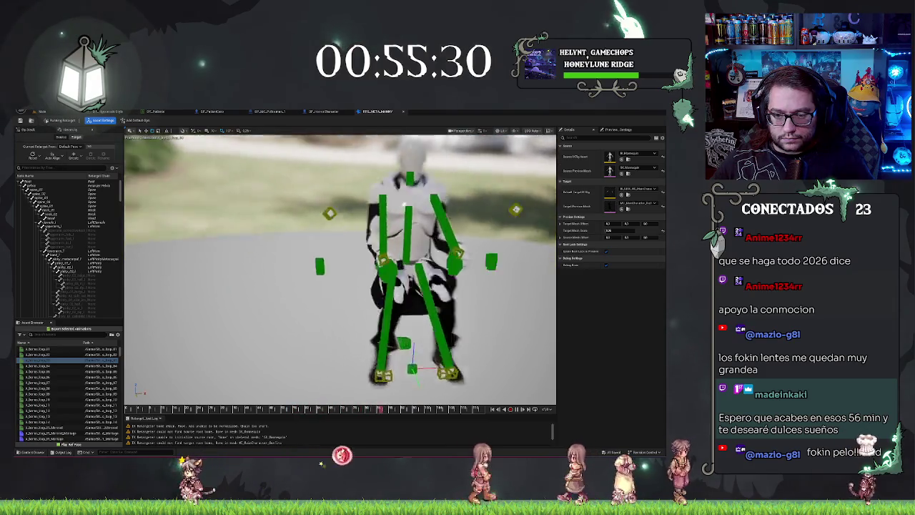
pyautogui.scroll(10, 340, 269)
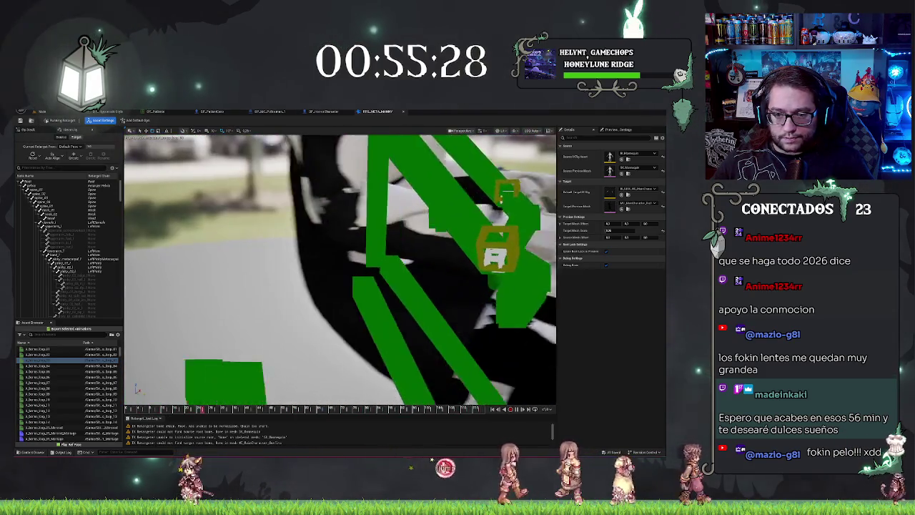
pyautogui.scroll(-8, 340, 269)
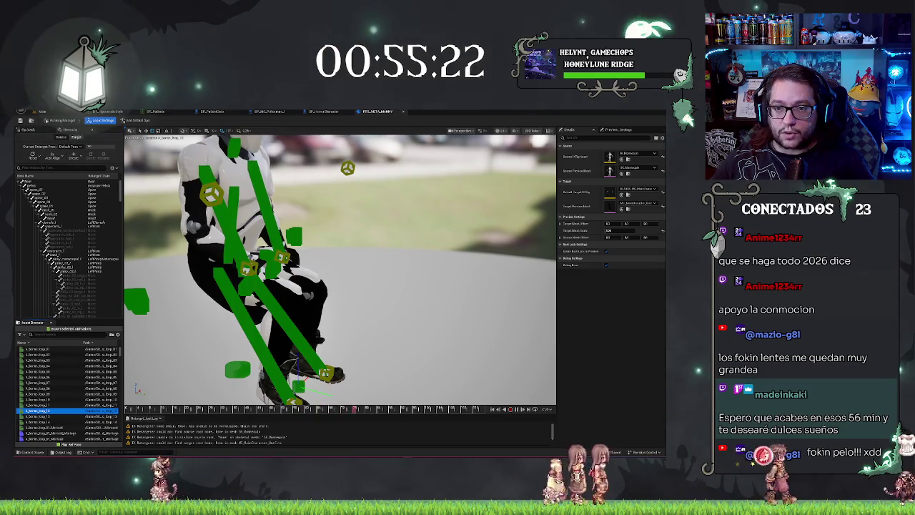
pyautogui.click(391, 112)
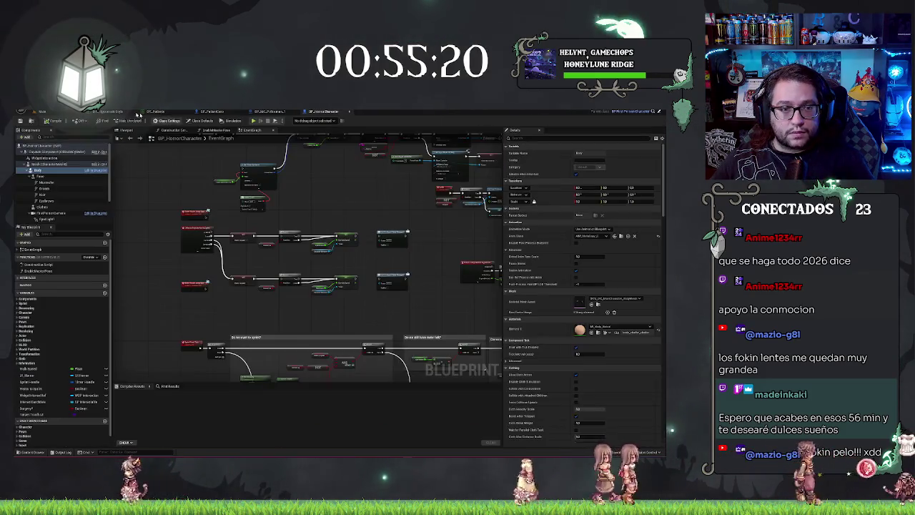
# Step: Move between the level view, the BP_HorrorCharacter graph and Content Browser folders to find the asset
pyautogui.click(41, 111)
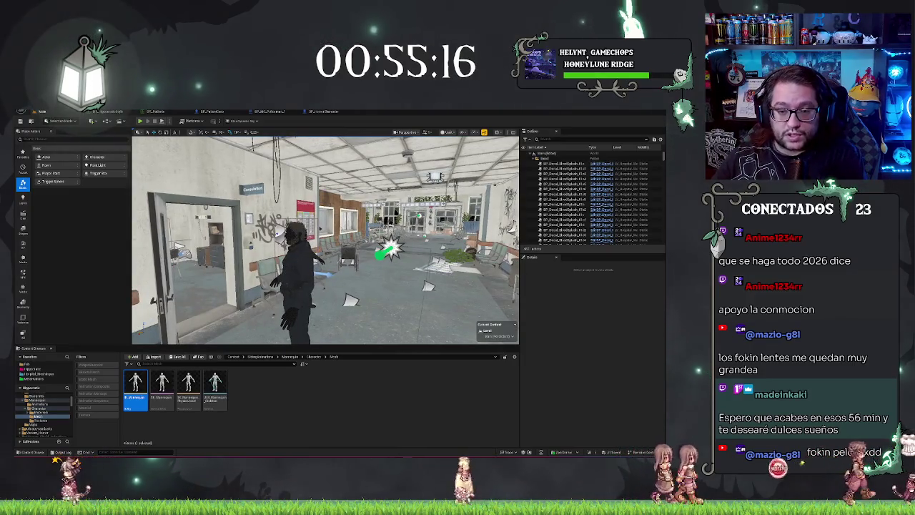
pyautogui.click(294, 275)
pyautogui.press('Escape')
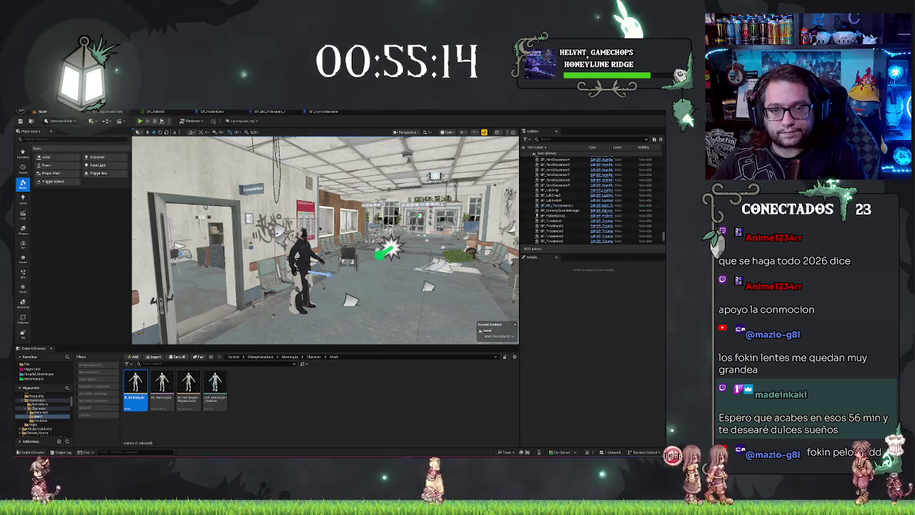
pyautogui.click(329, 112)
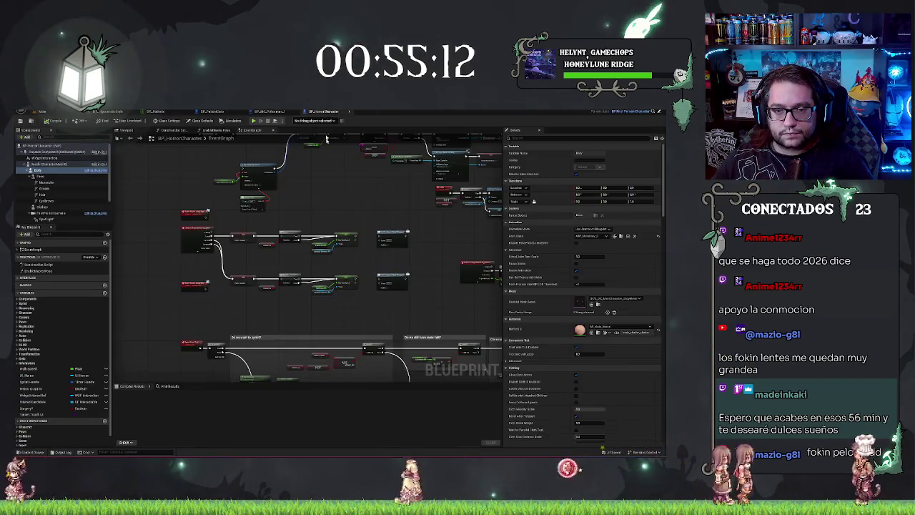
pyautogui.click(42, 111)
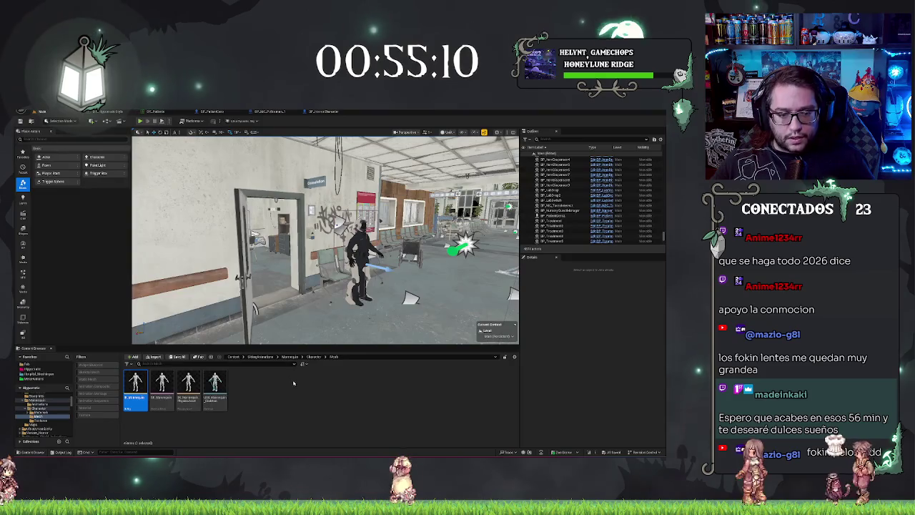
pyautogui.click(313, 356)
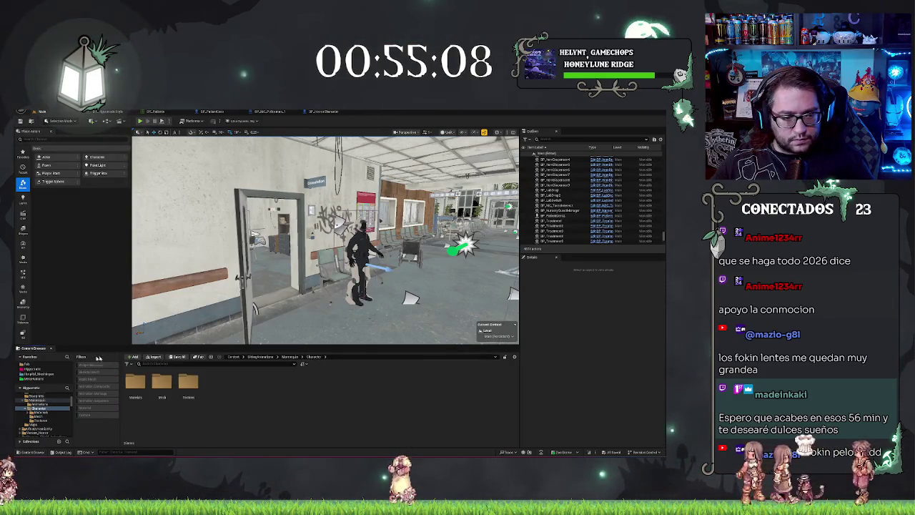
pyautogui.click(48, 368)
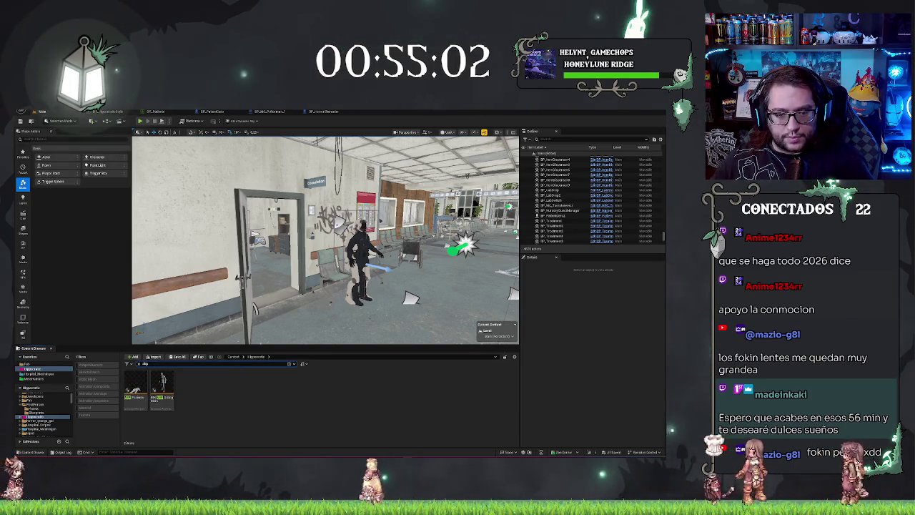
pyautogui.click(322, 113)
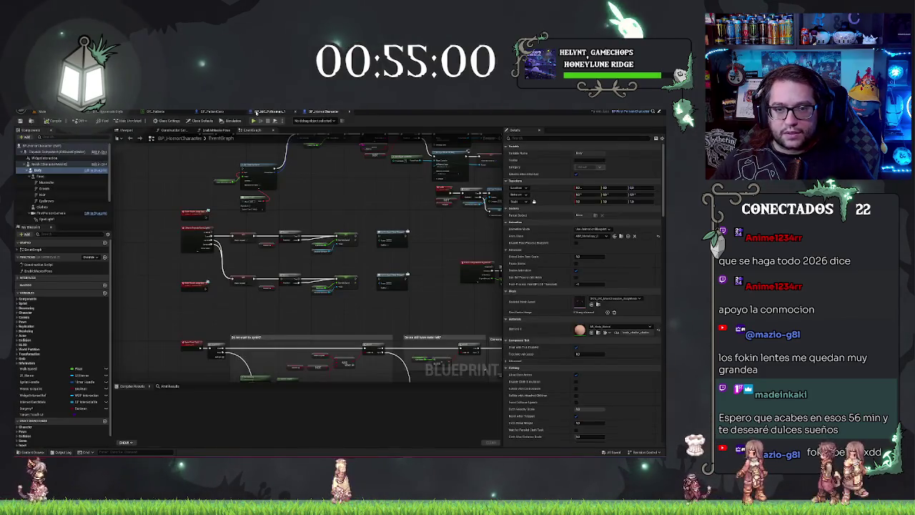
pyautogui.click(41, 112)
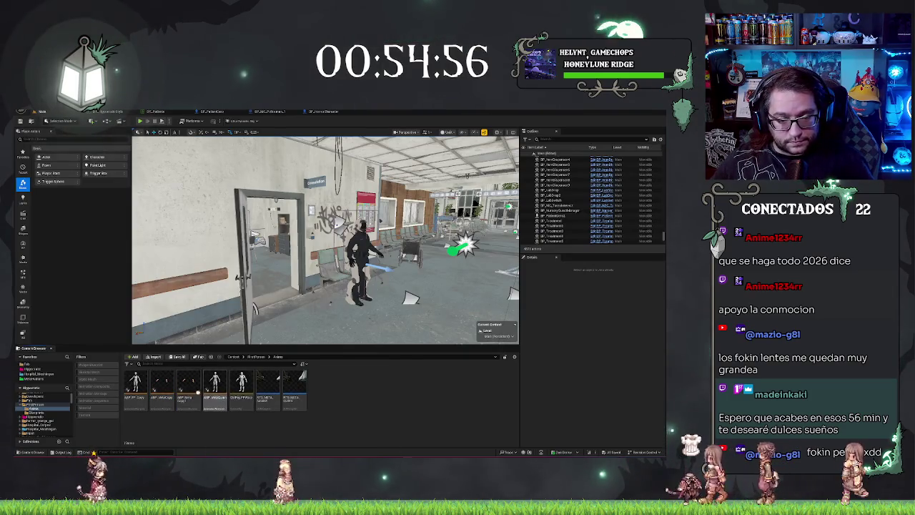
# Step: Rename the third animation asset to 'ABP_MetaCape_Hiding'
pyautogui.click(190, 392)
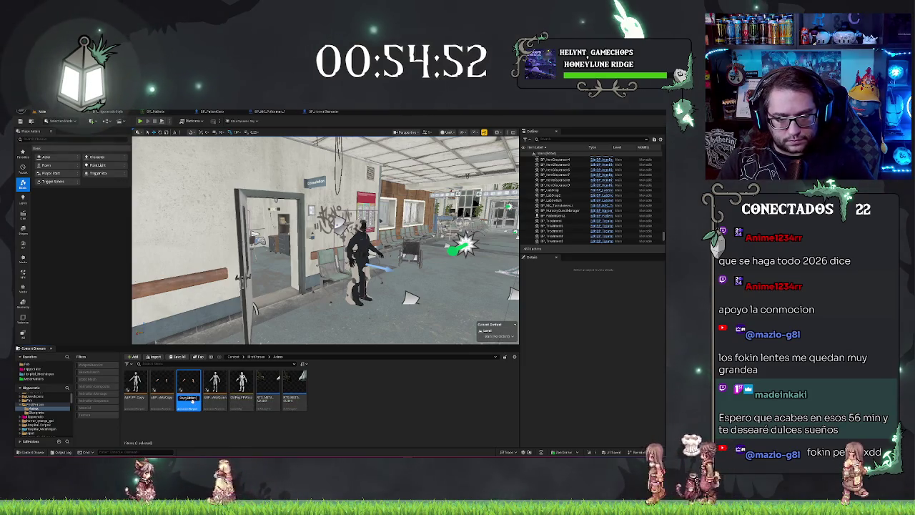
pyautogui.write('ABP_MetaCape_Hiding')
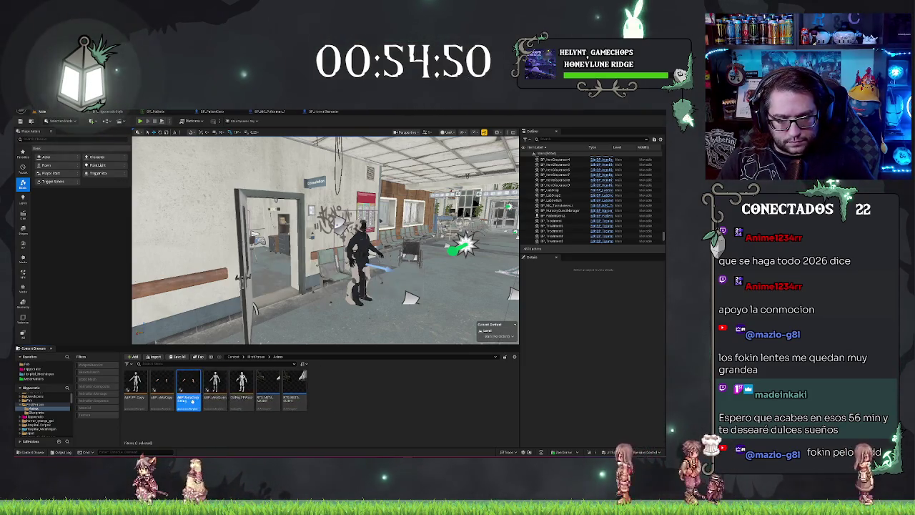
pyautogui.press('Return')
pyautogui.press('Return')
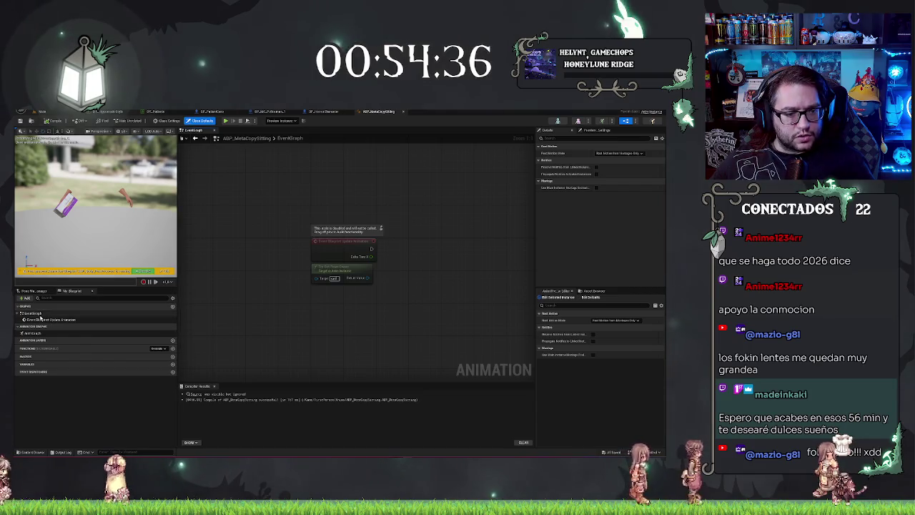
# Step: Assign an IK retargeter asset to the Retarget Pose From Mesh node in the AnimGraph
pyautogui.doubleClick(57, 333)
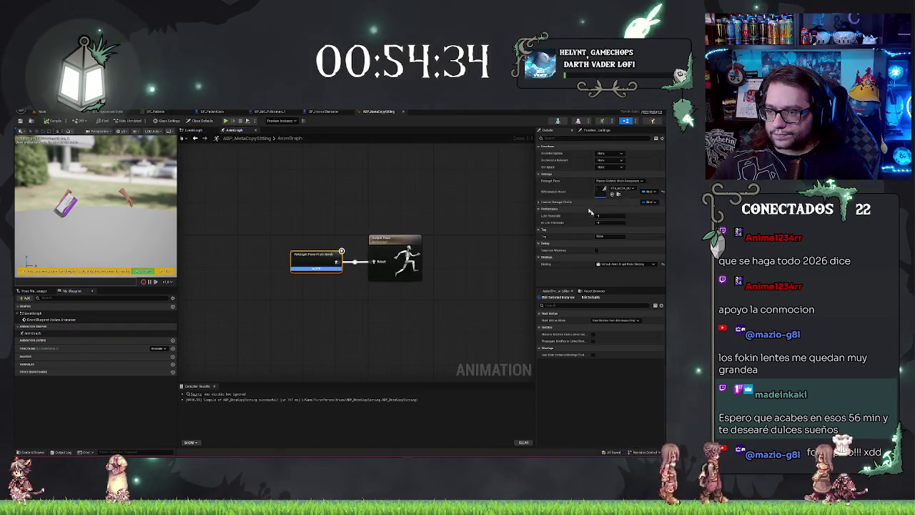
pyautogui.click(620, 188)
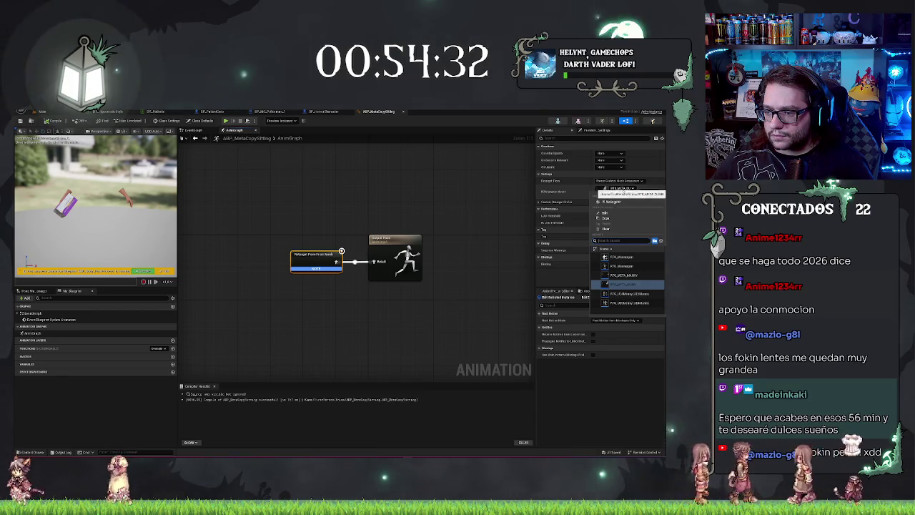
pyautogui.click(629, 278)
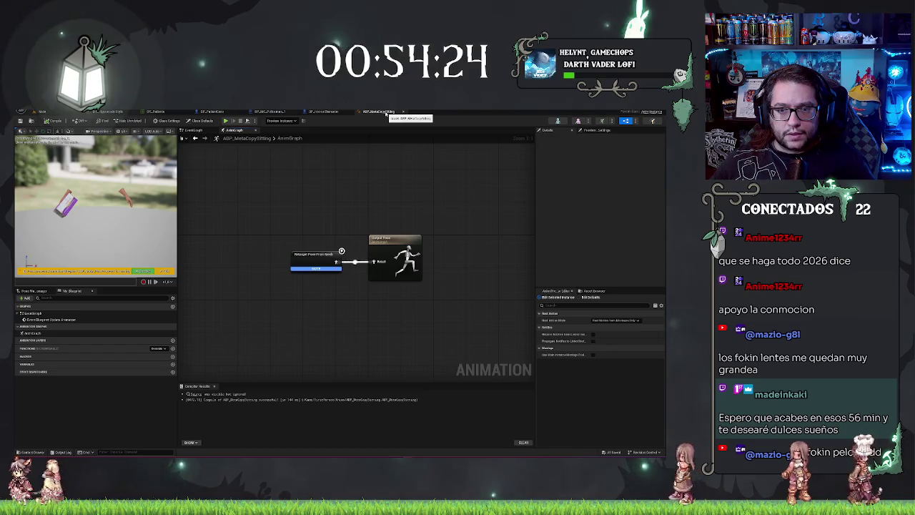
# Step: Return to the BP_PatientCero blueprint and select the character's body mesh
pyautogui.click(201, 113)
pyautogui.moveTo(338, 252); pyautogui.dragTo(338, 252)
pyautogui.click(46, 218)
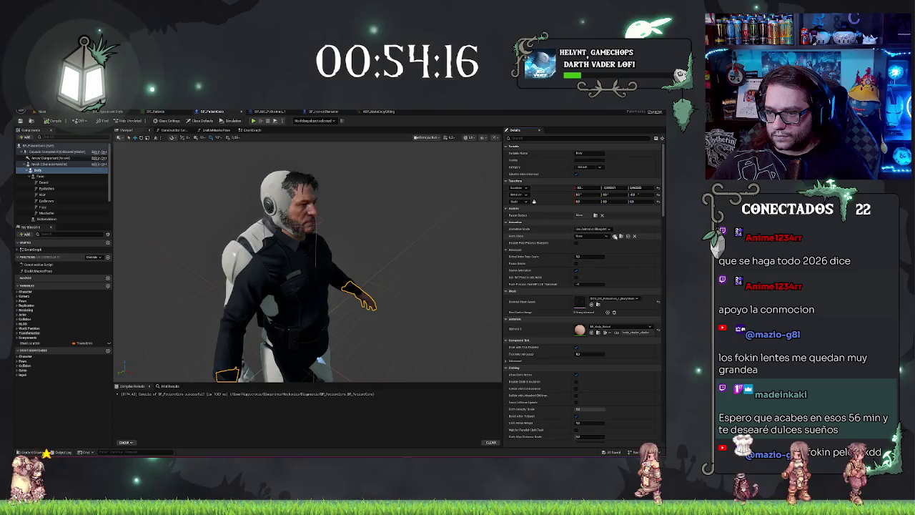
# Step: Orbit the view to look down on the police character over the mannequin
pyautogui.moveTo(423, 251); pyautogui.dragTo(422, 250)
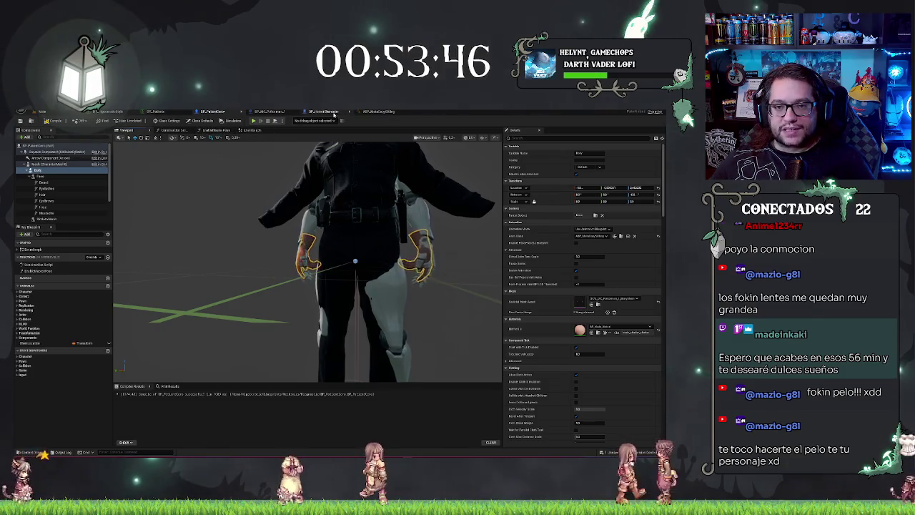
# Step: Review BP_MC_Policeman_1's Live Link Body Setup node group and its LiveLinkSetup function
pyautogui.click(270, 112)
pyautogui.scroll(-1, 428, 200)
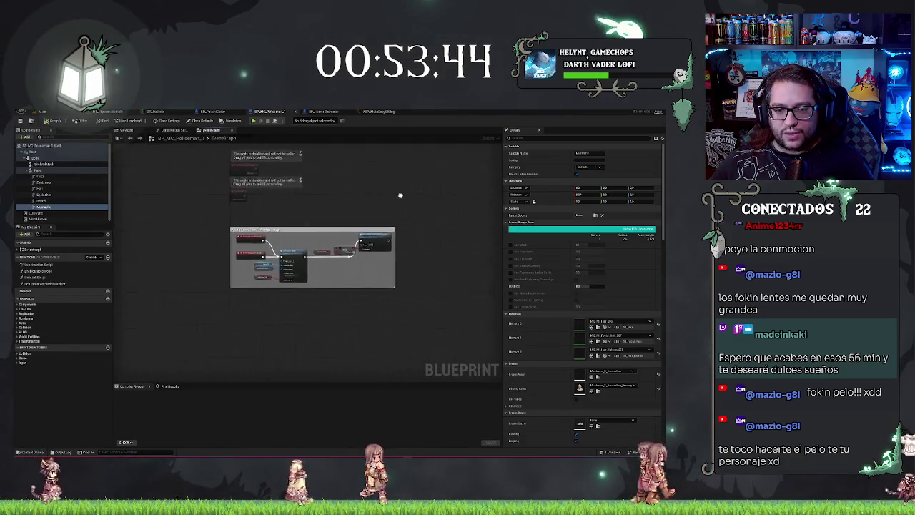
pyautogui.scroll(4, 381, 191)
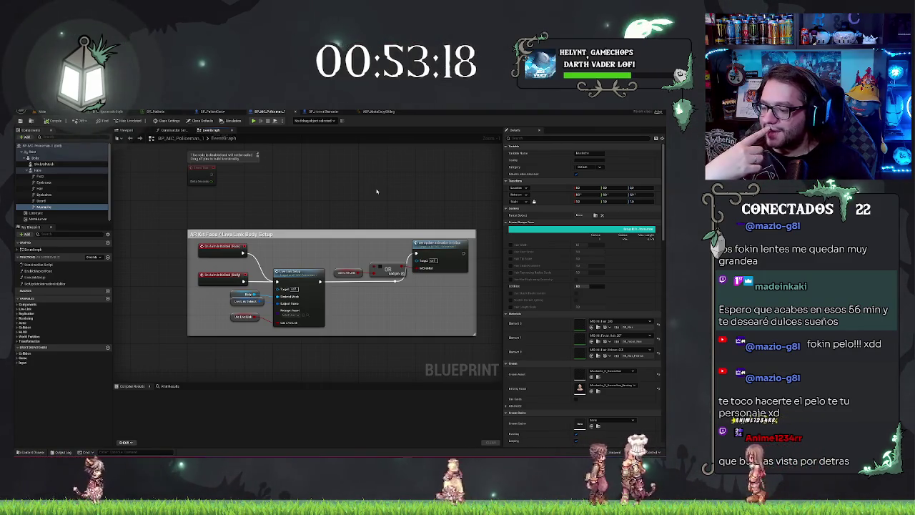
pyautogui.moveTo(343, 202)
pyautogui.mouseDown()
pyautogui.moveTo(365, 212)
pyautogui.moveTo(281, 201)
pyautogui.mouseUp()
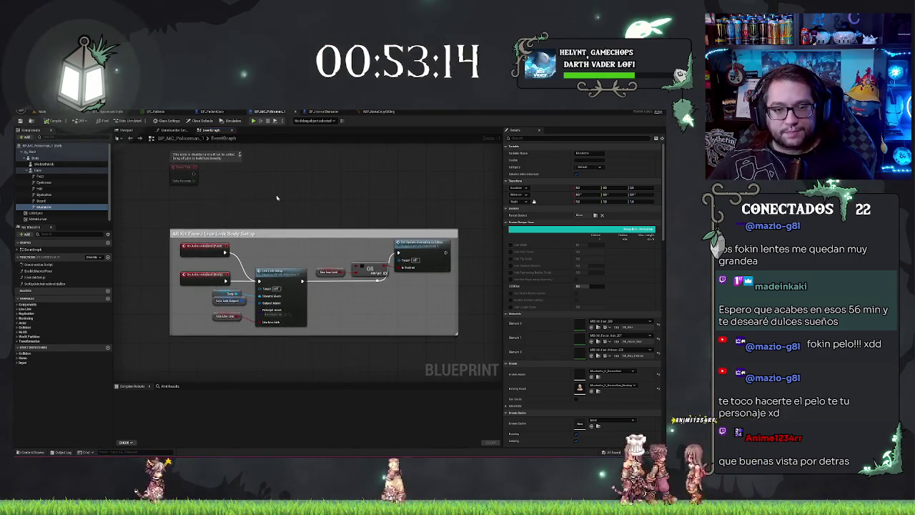
pyautogui.moveTo(152, 207)
pyautogui.mouseDown()
pyautogui.moveTo(468, 347)
pyautogui.moveTo(432, 308)
pyautogui.mouseUp()
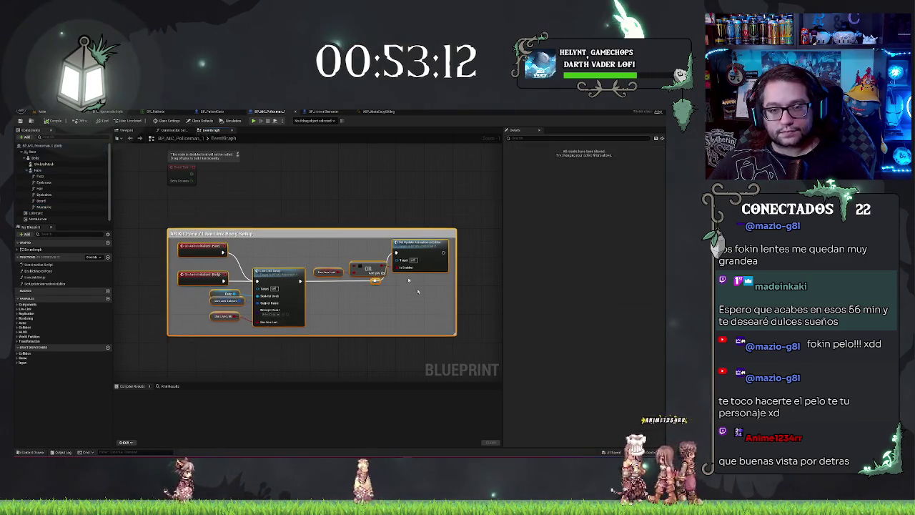
pyautogui.click(300, 199)
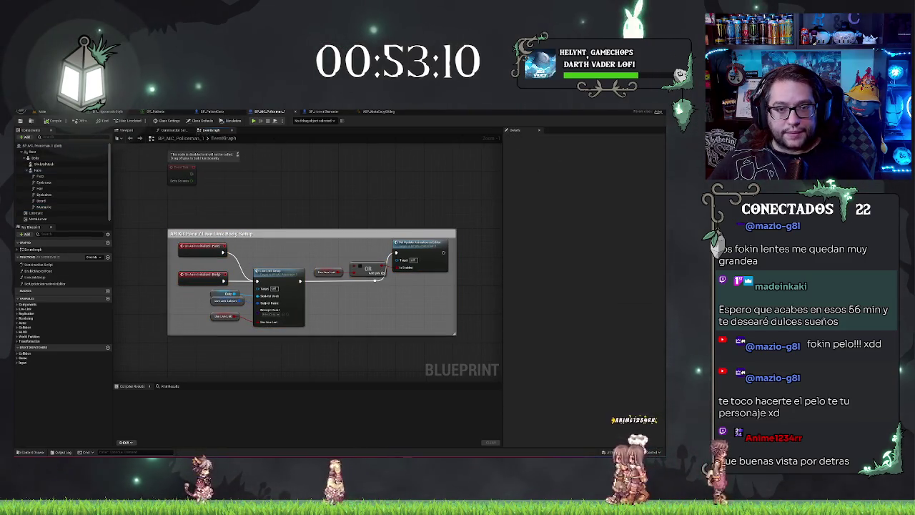
pyautogui.click(212, 111)
pyautogui.click(273, 113)
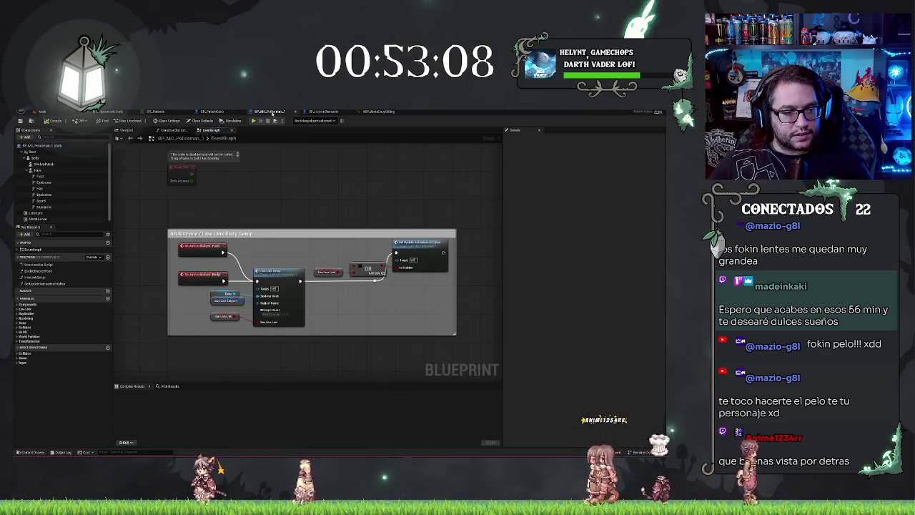
pyautogui.click(54, 276)
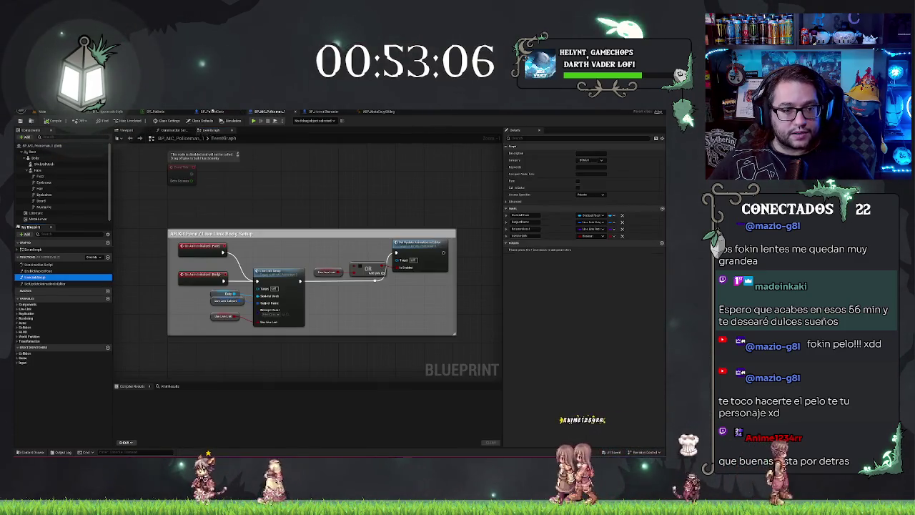
# Step: Compare the LiveLinkSetup and SetUpdateAnimationInEditor functions between the patient and policeman blueprints
pyautogui.click(213, 111)
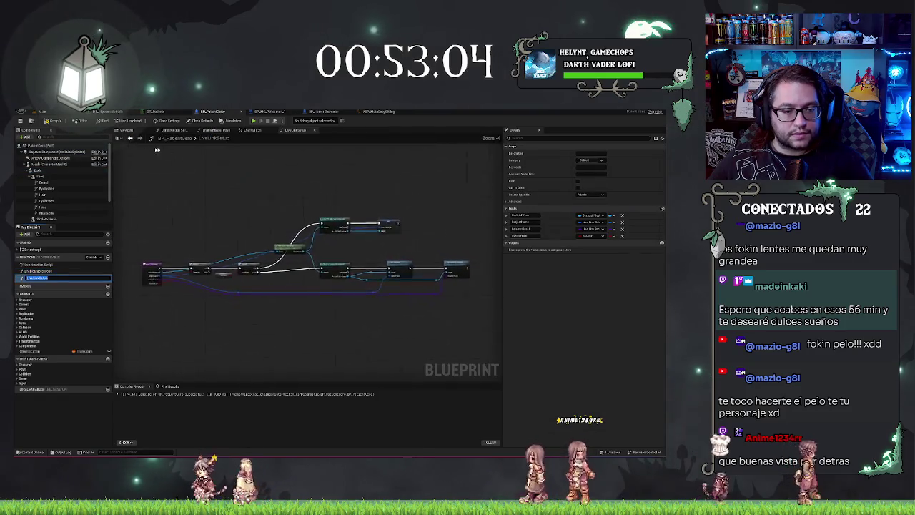
pyautogui.press('Return')
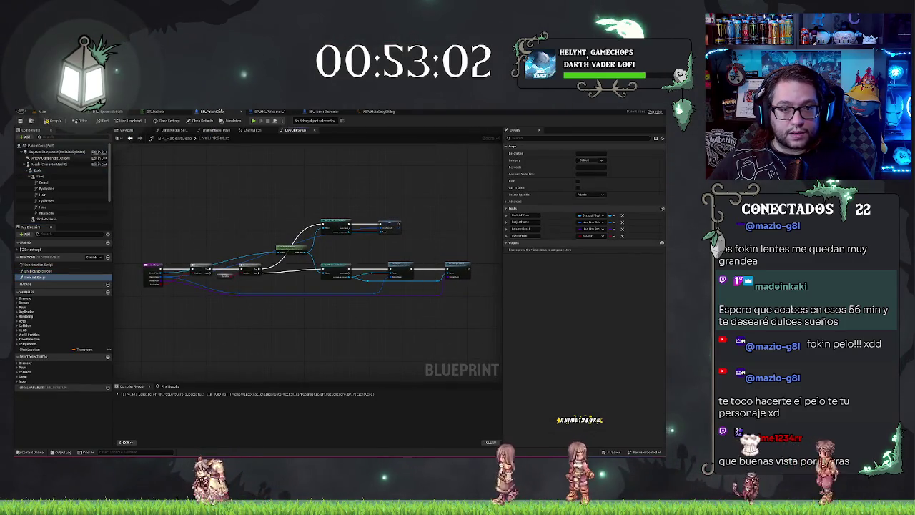
pyautogui.click(278, 114)
pyautogui.click(60, 283)
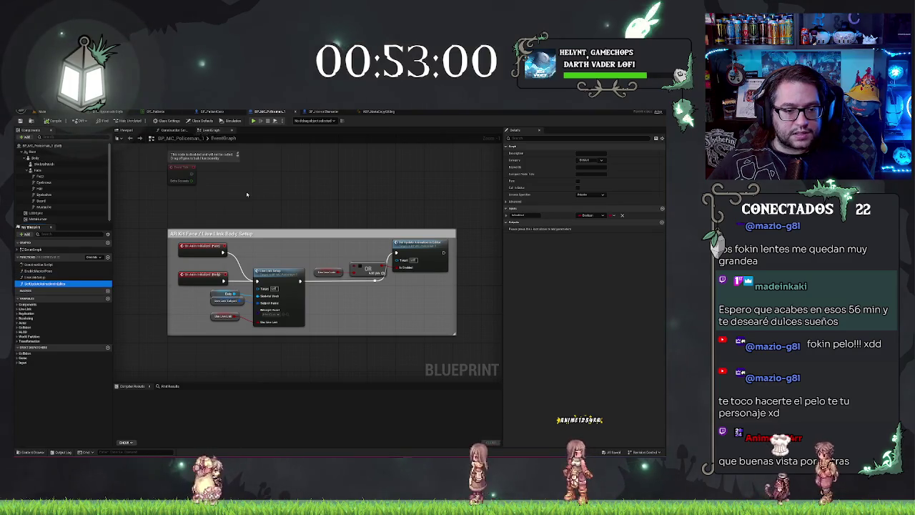
# Step: Open BP_PatientCero's SetUpdateAnimationInEditor graph, compare it with the policeman's, then open its Event Graph
pyautogui.click(206, 112)
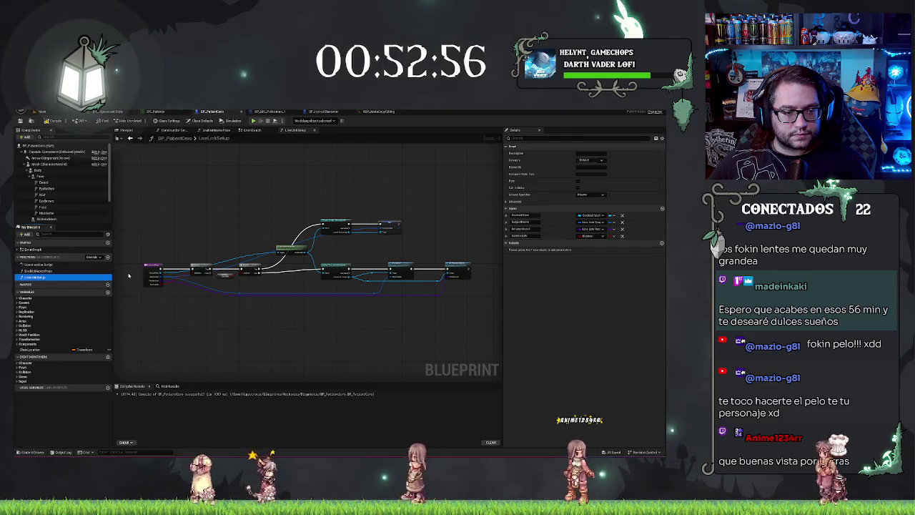
pyautogui.doubleClick(38, 278)
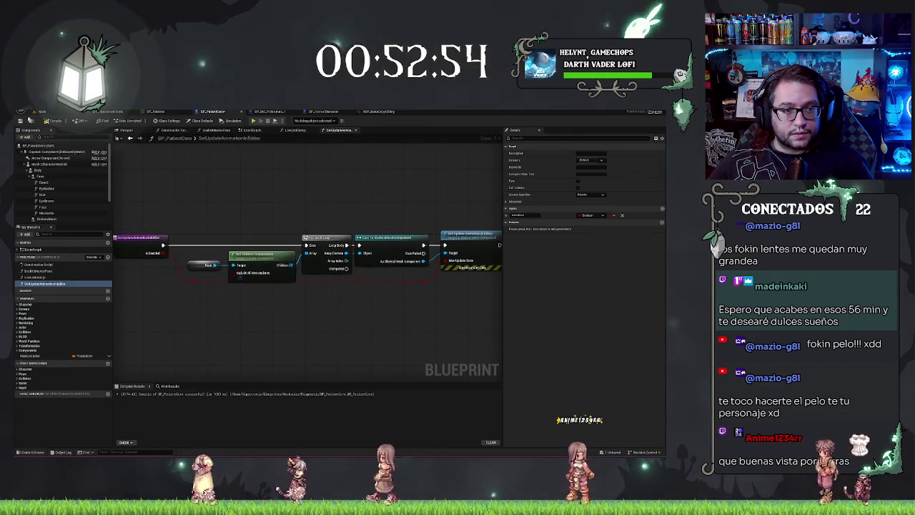
pyautogui.click(272, 112)
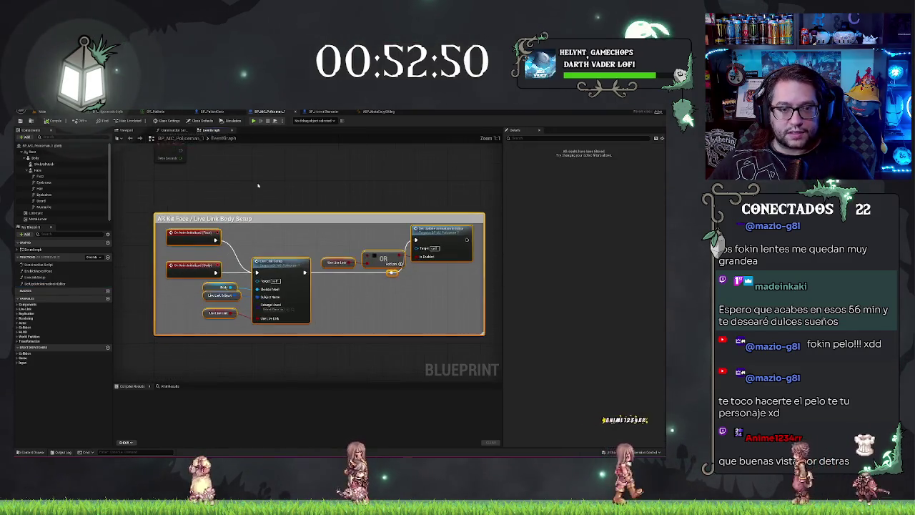
pyautogui.click(211, 111)
pyautogui.scroll(-7, 286, 262)
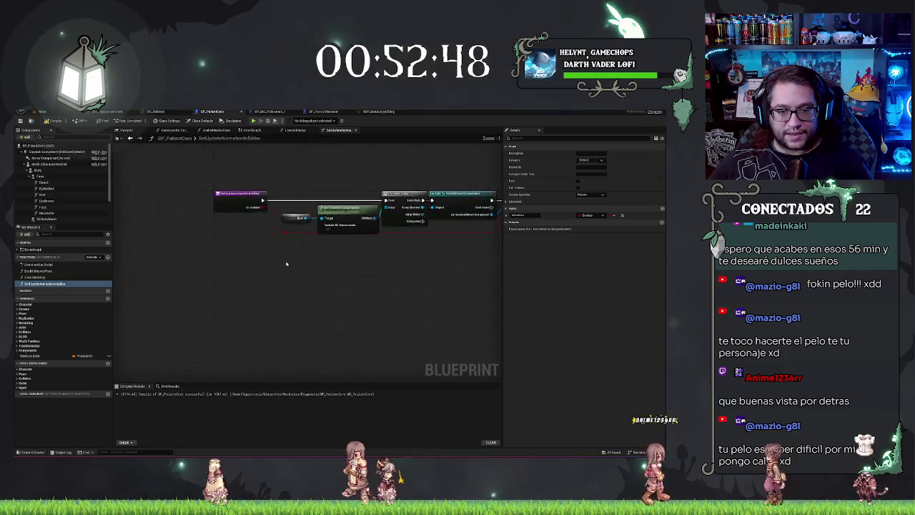
pyautogui.scroll(5, 286, 278)
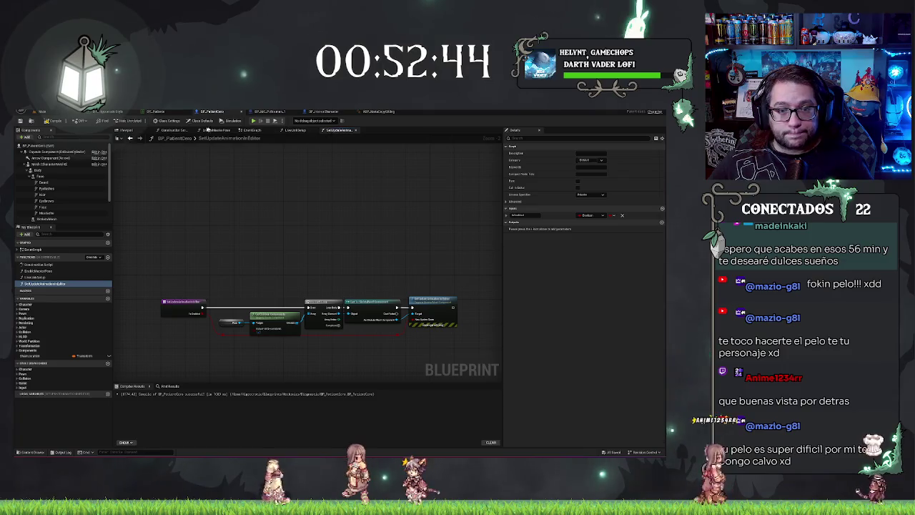
pyautogui.click(252, 130)
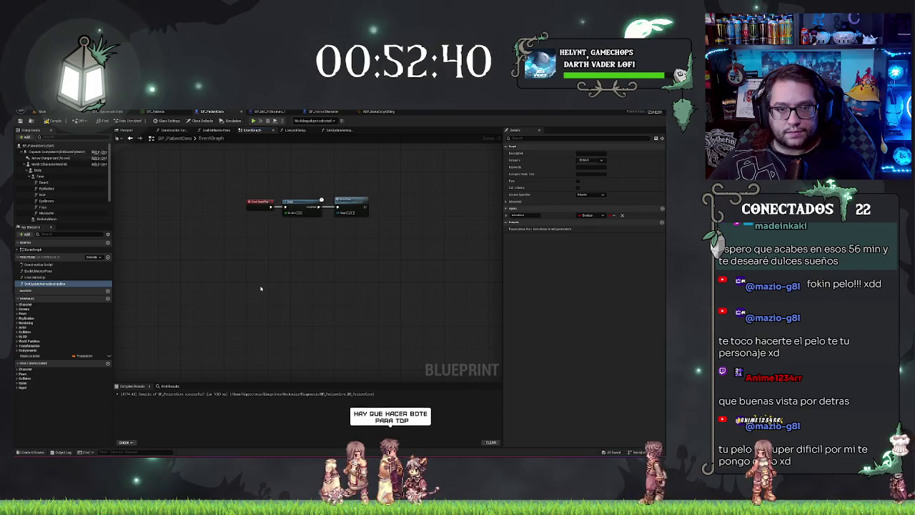
# Step: Paste the Live Link setup node group and place it below BeginPlay
pyautogui.hotkey('ctrl', 'v')
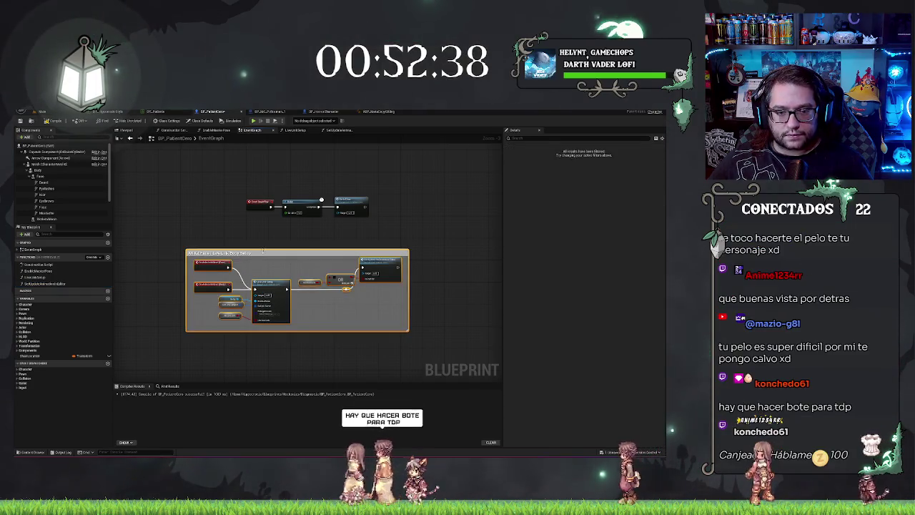
pyautogui.moveTo(273, 253); pyautogui.dragTo(333, 266)
pyautogui.click(329, 243)
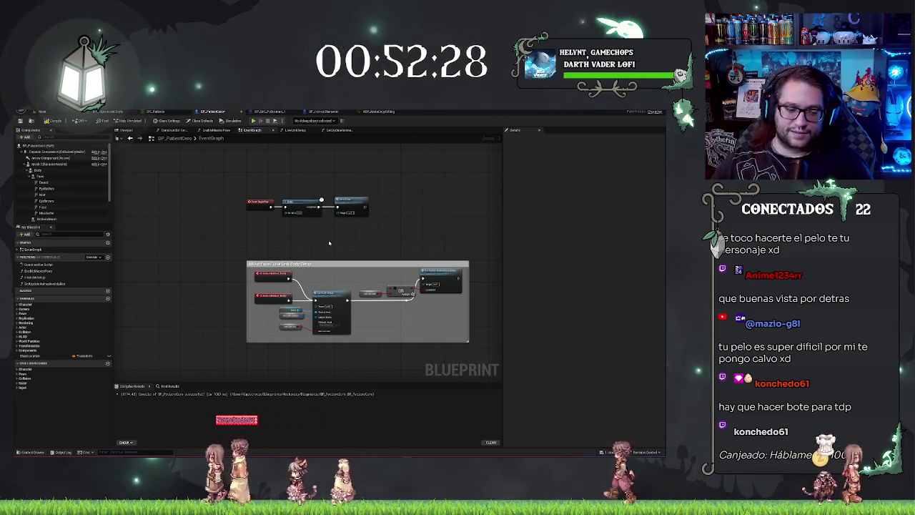
# Step: Pan and zoom until the whole AR Kit Face / Live Link Body Setup comment box is visible
pyautogui.moveTo(328, 229); pyautogui.dragTo(312, 241)
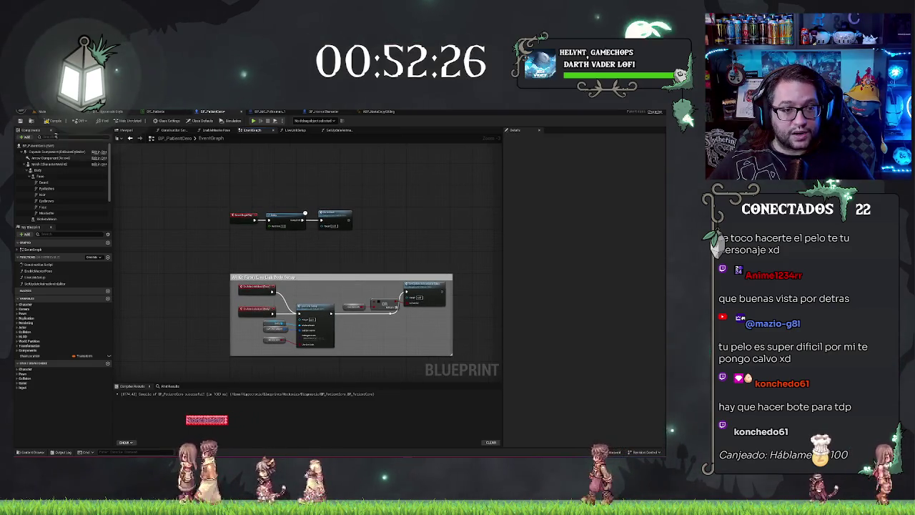
pyautogui.moveTo(400, 214); pyautogui.dragTo(324, 189)
pyautogui.scroll(-1, 357, 207)
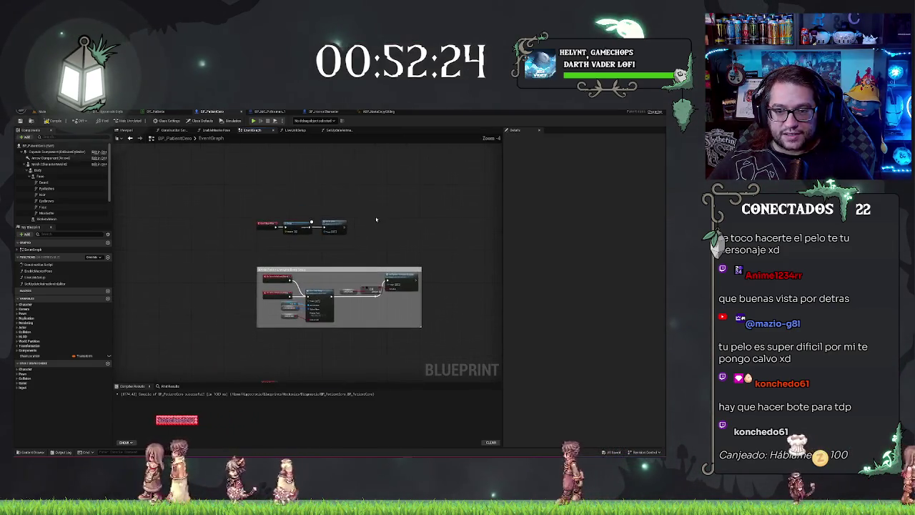
pyautogui.moveTo(367, 219)
pyautogui.mouseDown()
pyautogui.moveTo(367, 152)
pyautogui.moveTo(383, 266)
pyautogui.mouseUp()
pyautogui.scroll(3, 383, 266)
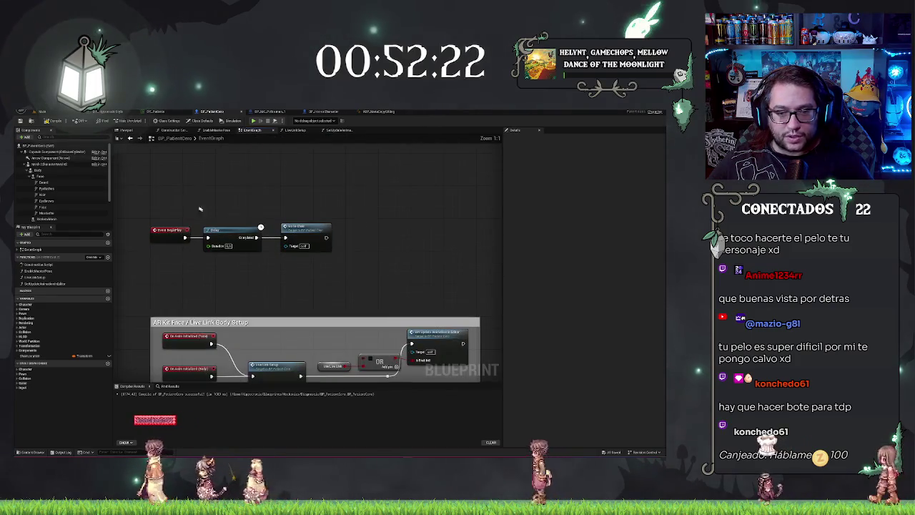
pyautogui.moveTo(374, 345); pyautogui.dragTo(373, 250)
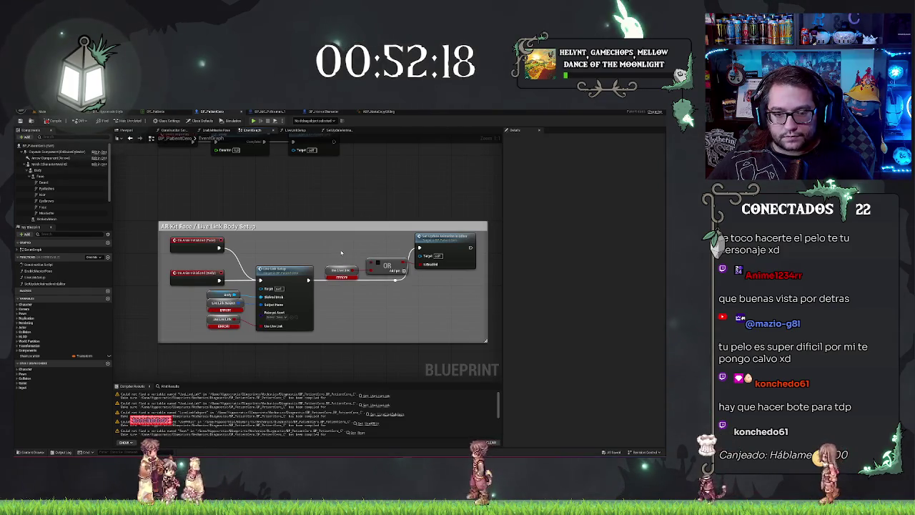
# Step: Create the missing UseLiveLink variable and recompile the blueprint
pyautogui.rightClick(336, 273)
pyautogui.click(351, 279)
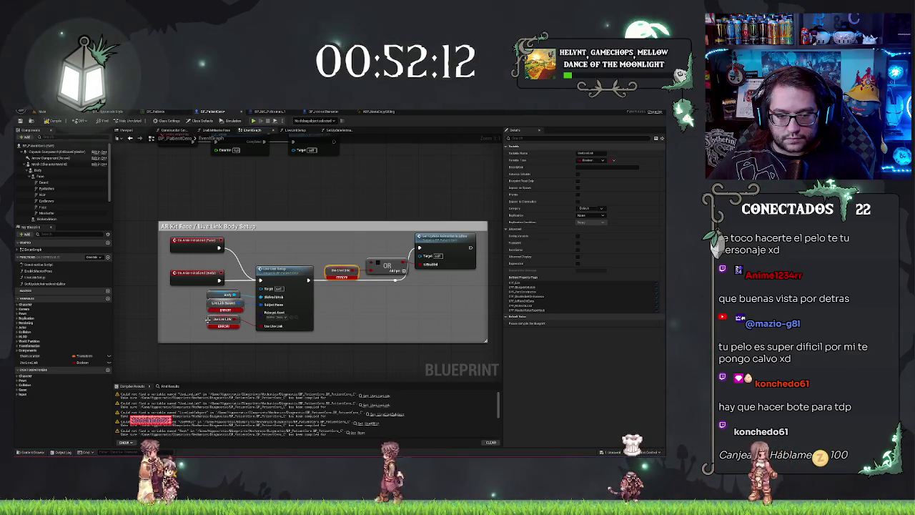
pyautogui.rightClick(209, 321)
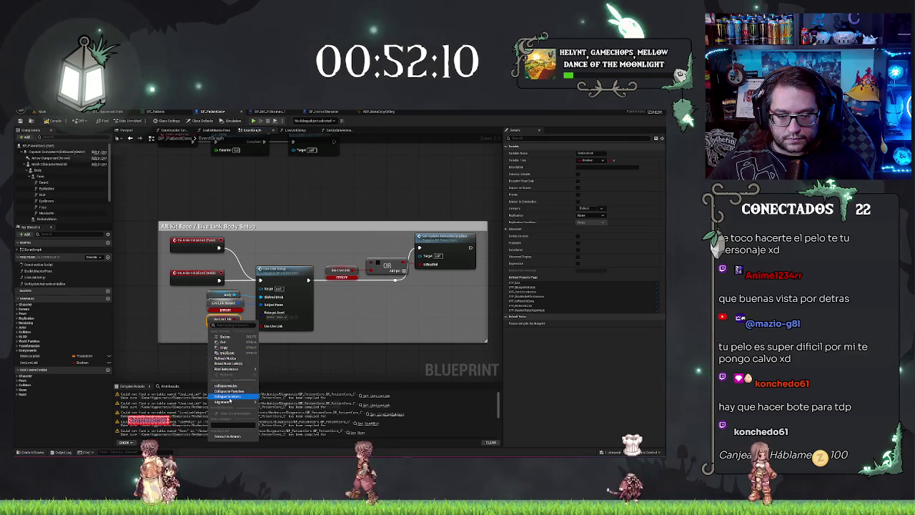
pyautogui.click(181, 316)
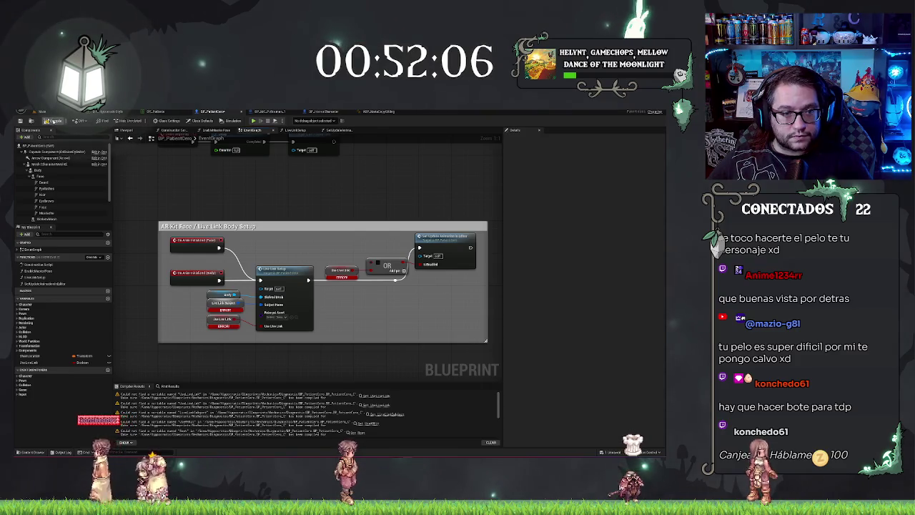
pyautogui.click(54, 121)
# Step: Create the Live Link Subject variable, recompile with F7, and jump to the UseARKit error
pyautogui.rightClick(209, 302)
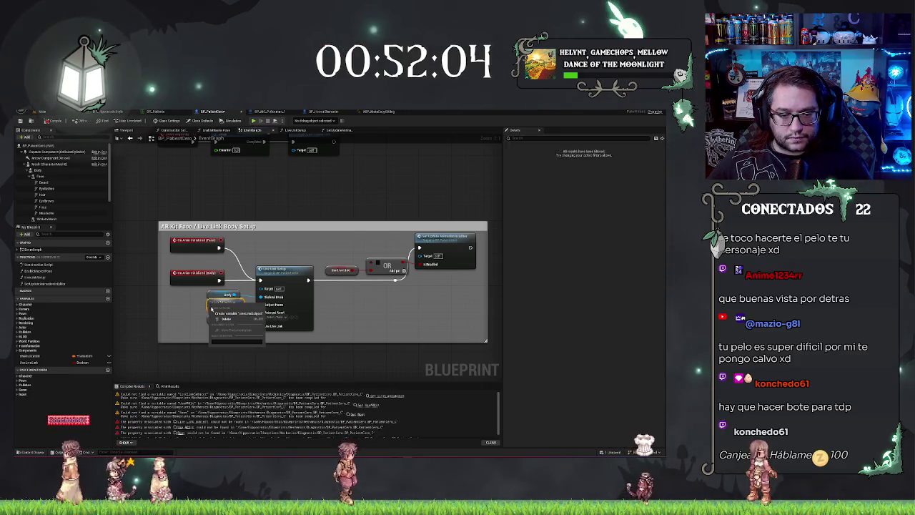
pyautogui.click(236, 313)
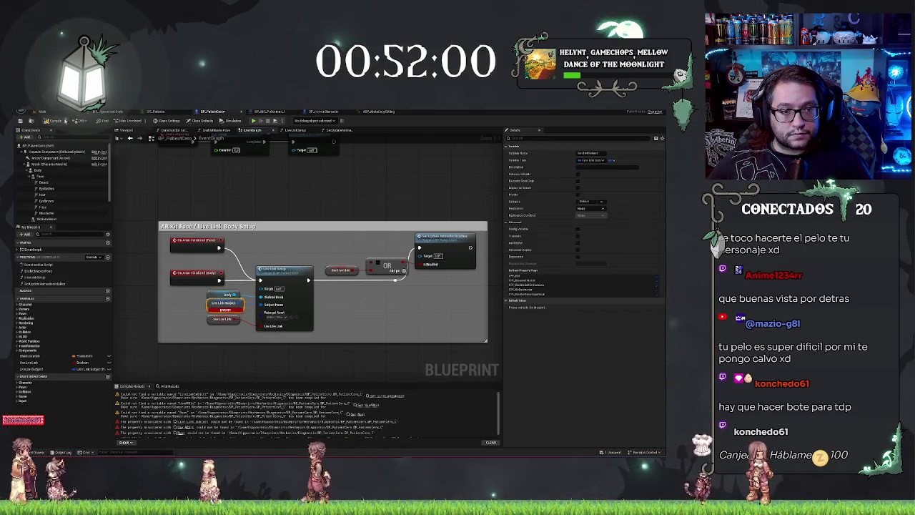
pyautogui.press('F7')
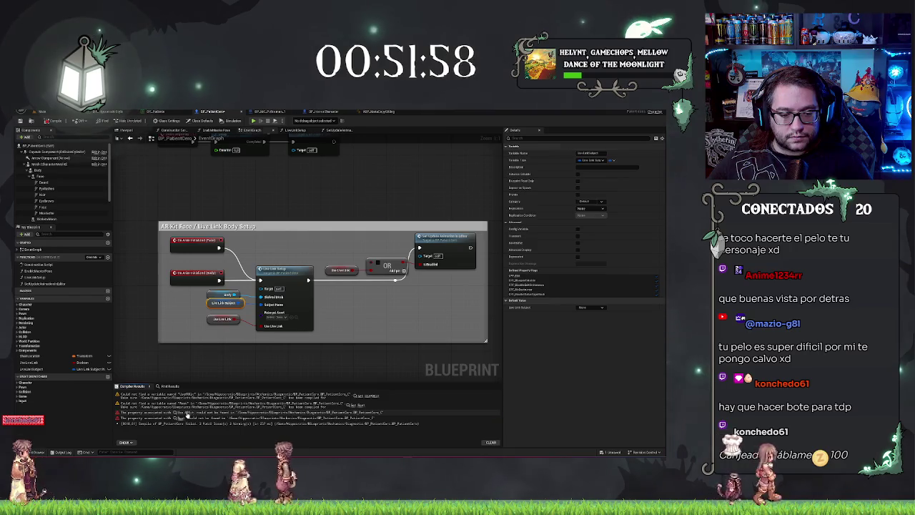
pyautogui.click(187, 413)
pyautogui.rightClick(306, 258)
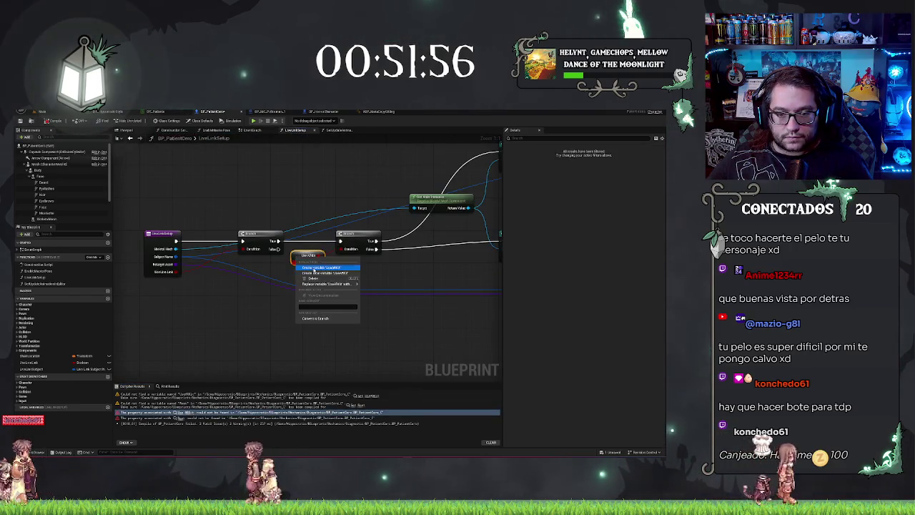
# Step: Create the UseARKit variable and add a Capsule Component reference in SetUpdateAnimationInEditor
pyautogui.click(314, 268)
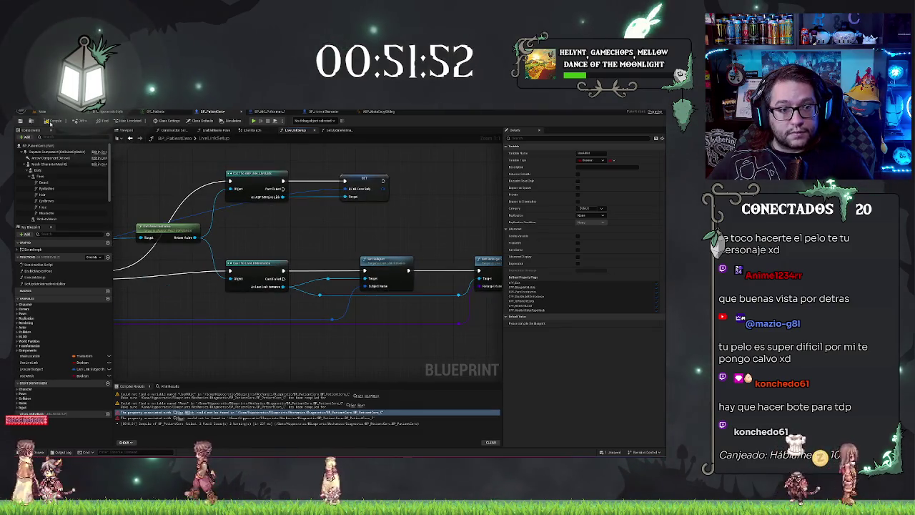
pyautogui.click(178, 403)
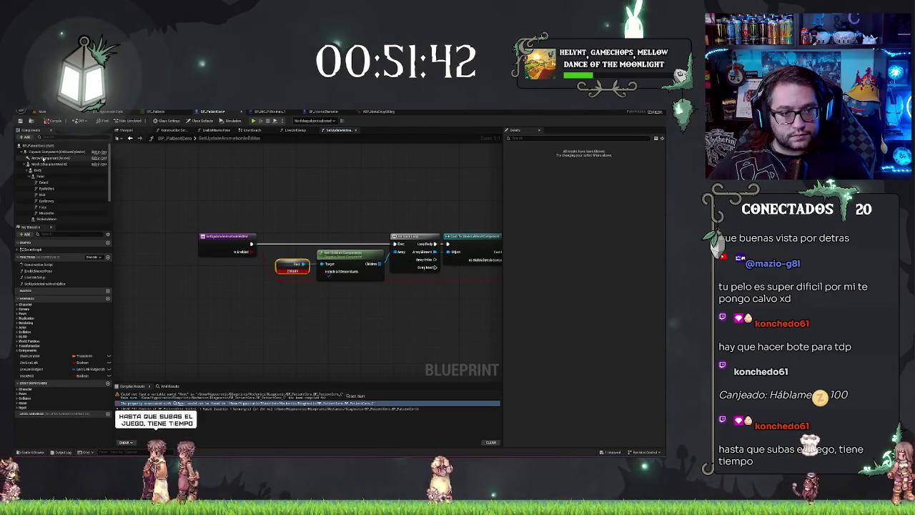
pyautogui.moveTo(32, 153)
pyautogui.mouseDown()
pyautogui.moveTo(257, 296)
pyautogui.moveTo(308, 293)
pyautogui.mouseUp()
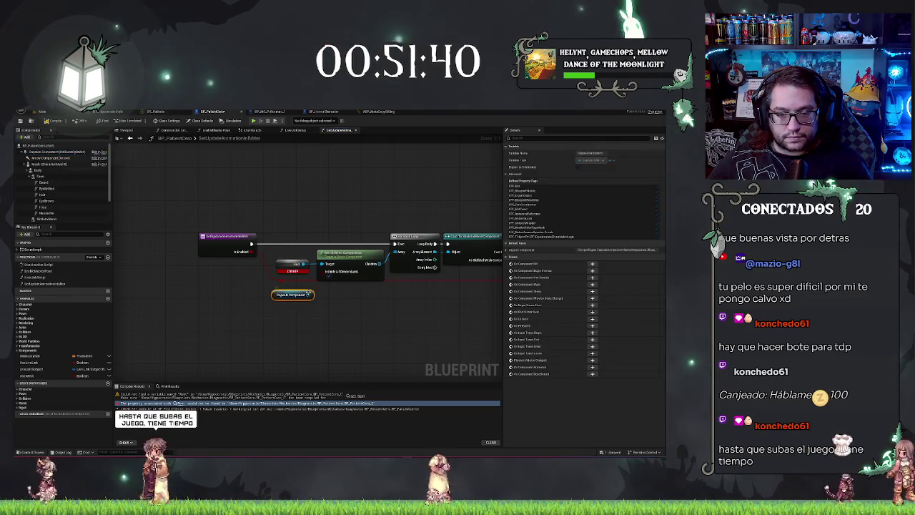
pyautogui.click(289, 260)
# Step: Recompile the blueprint with F7 and frame the event and Capsule Component nodes
pyautogui.moveTo(333, 310)
pyautogui.mouseDown()
pyautogui.moveTo(268, 305)
pyautogui.moveTo(257, 281)
pyautogui.mouseUp()
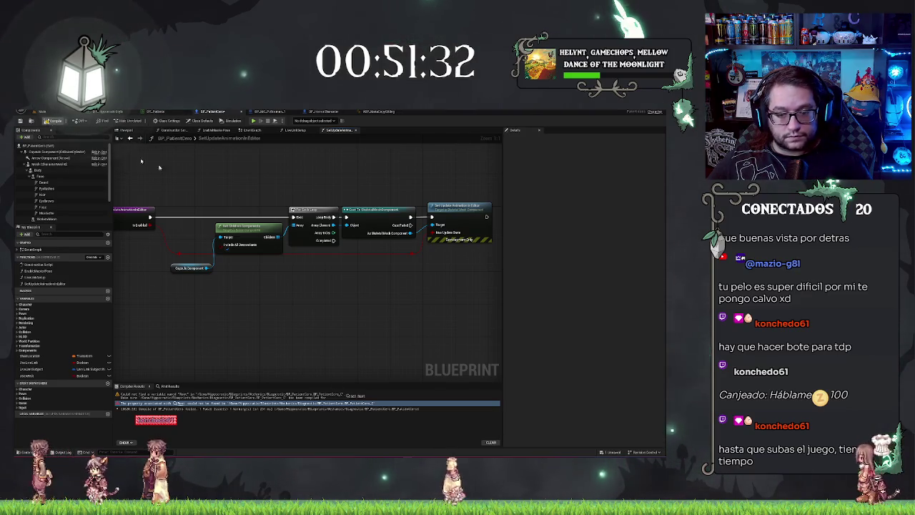
pyautogui.press('F7')
pyautogui.scroll(-4, 296, 302)
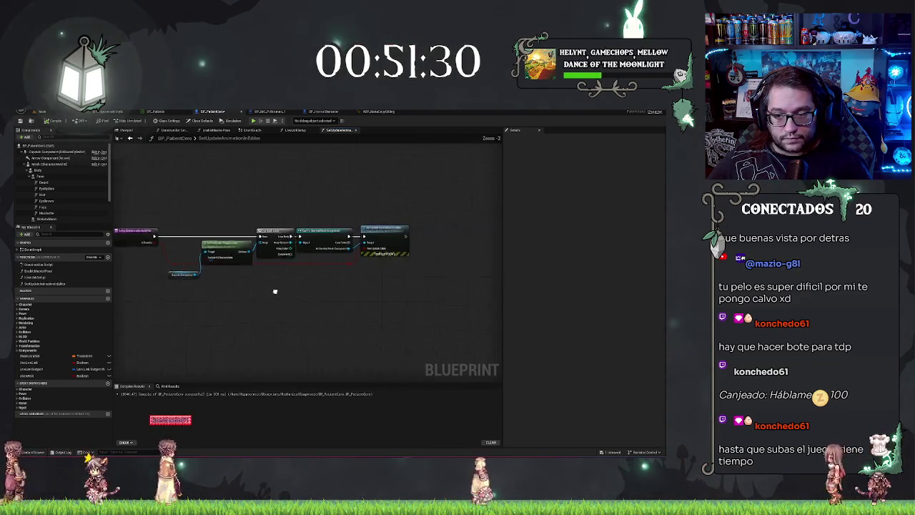
pyautogui.moveTo(178, 159); pyautogui.dragTo(283, 177)
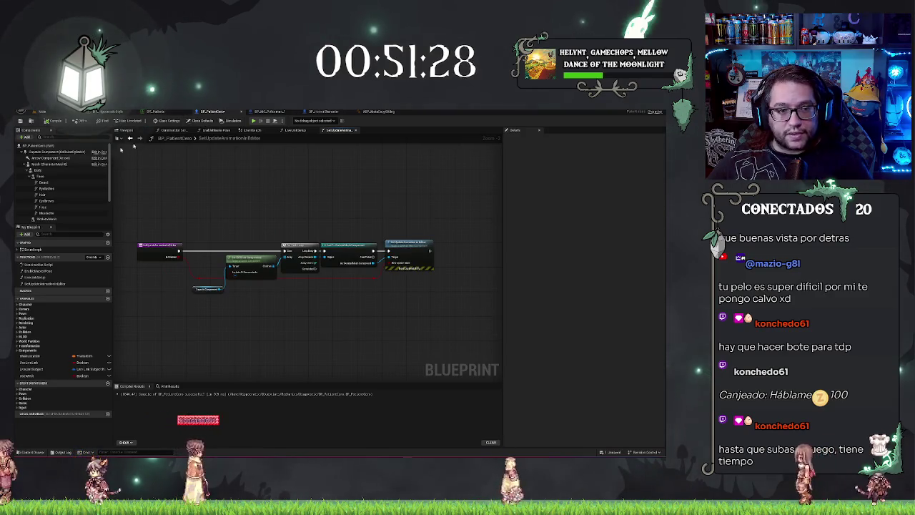
# Step: Open the patient's EnableMasterPose function graph and pan its nodes into view
pyautogui.doubleClick(39, 270)
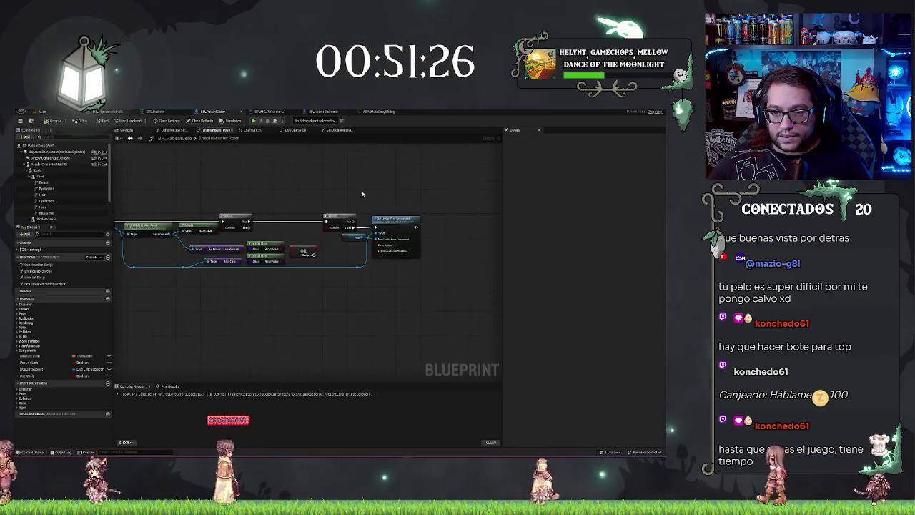
pyautogui.moveTo(375, 207); pyautogui.dragTo(433, 212)
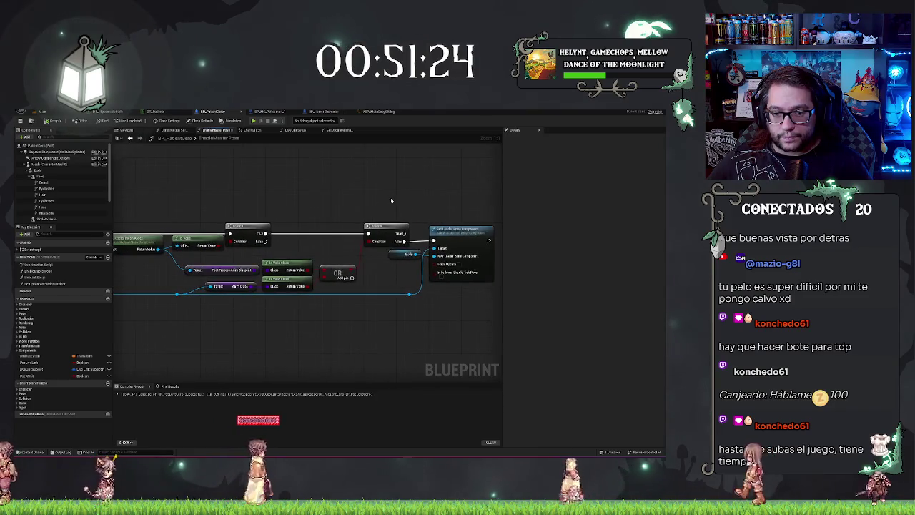
pyautogui.moveTo(317, 188); pyautogui.dragTo(360, 187)
# Step: In the event graph, try a Body reference at the Target pin, then delete it
pyautogui.click(252, 130)
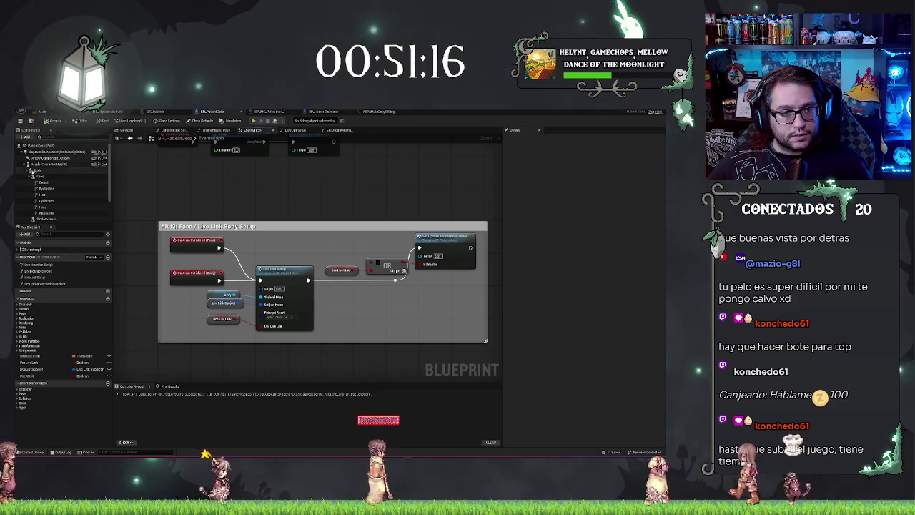
pyautogui.click(43, 172)
pyautogui.moveTo(43, 171); pyautogui.dragTo(392, 246)
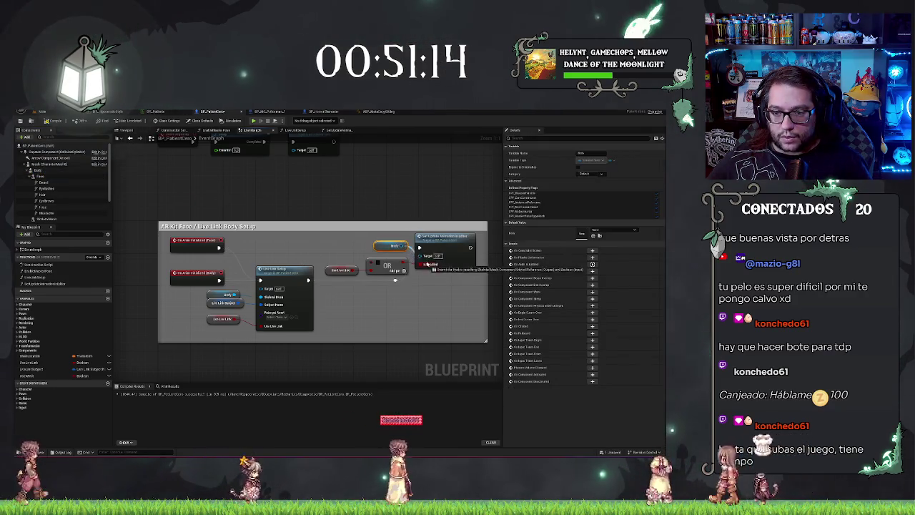
pyautogui.rightClick(425, 256)
pyautogui.click(359, 240)
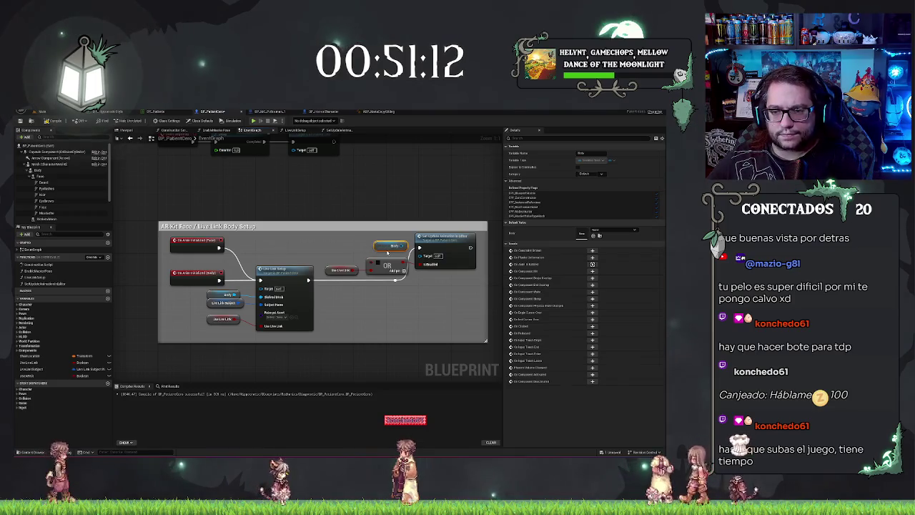
pyautogui.press('Delete')
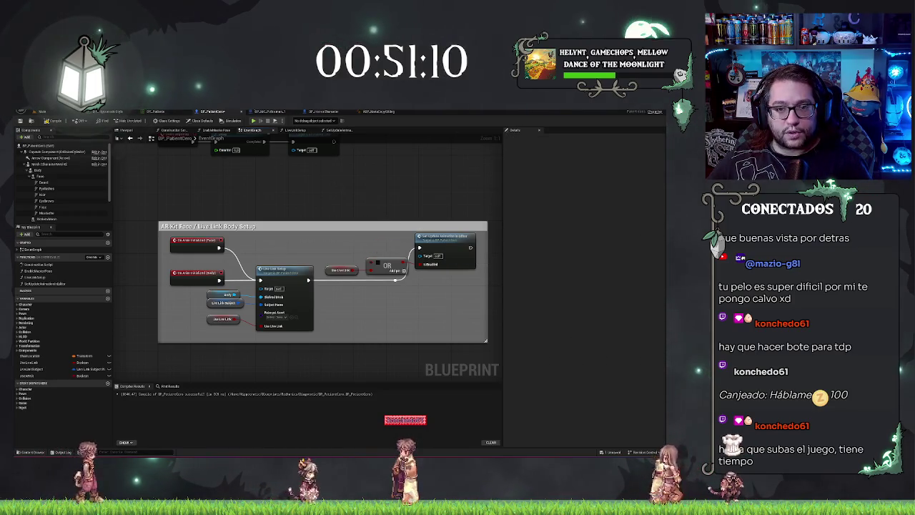
# Step: Check BP_MC_Policeman_1's graphs and its EnableMasterPose function, then return to the patient's event graph
pyautogui.hotkey('ctrl', 'Tab')
pyautogui.hotkey('ctrl', 'v')
pyautogui.moveTo(367, 238); pyautogui.dragTo(386, 226)
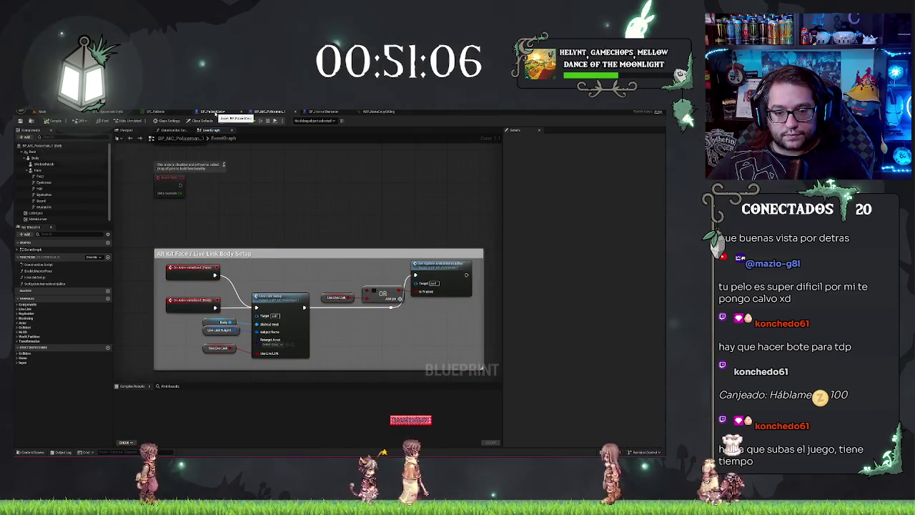
pyautogui.click(213, 112)
pyautogui.click(271, 113)
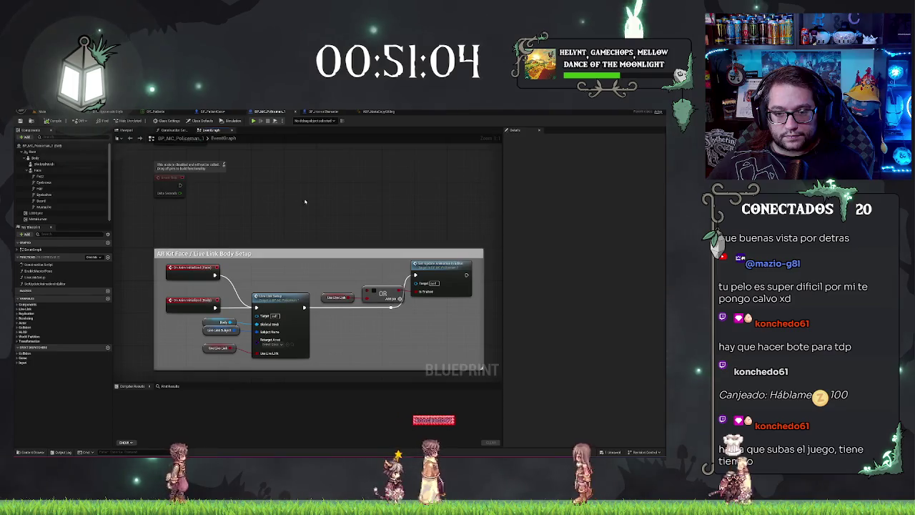
pyautogui.doubleClick(44, 271)
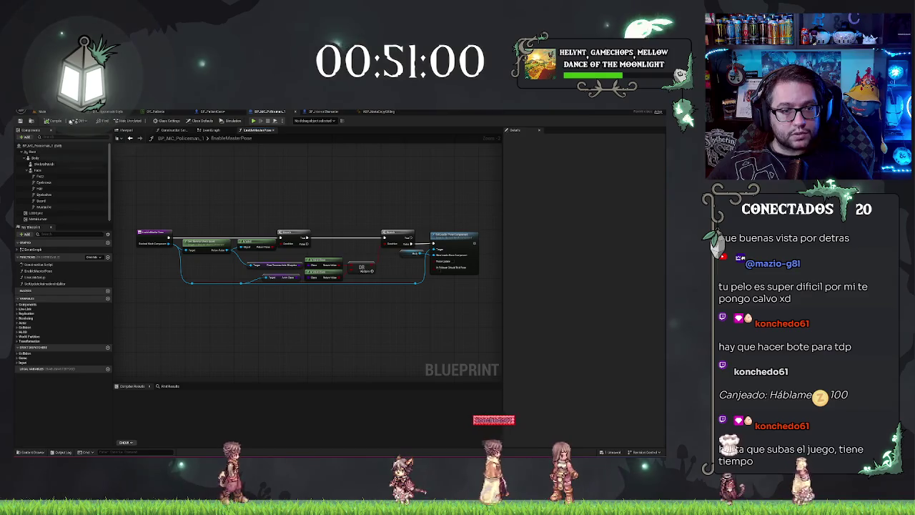
pyautogui.click(206, 112)
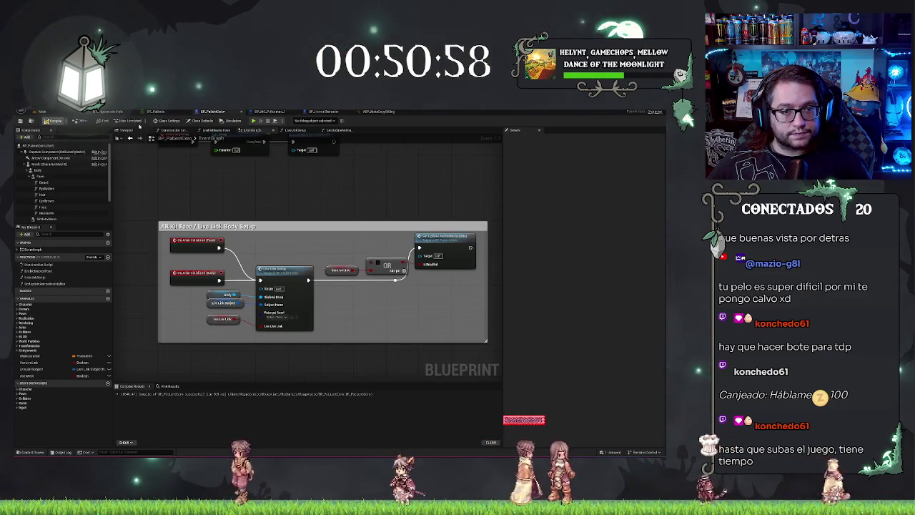
# Step: Recompile BP_PatientCero and frame its Body in the Viewport, then switch to the EnableMasterPose graph
pyautogui.click(130, 131)
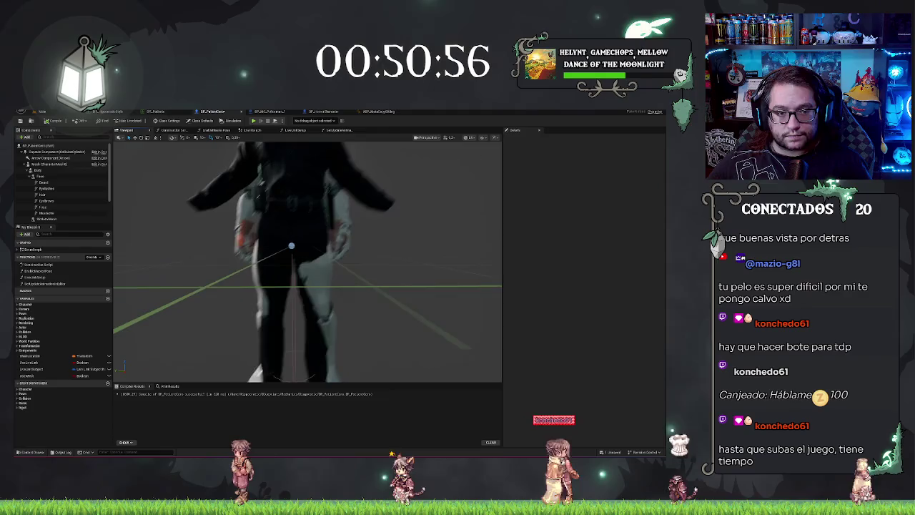
pyautogui.click(50, 163)
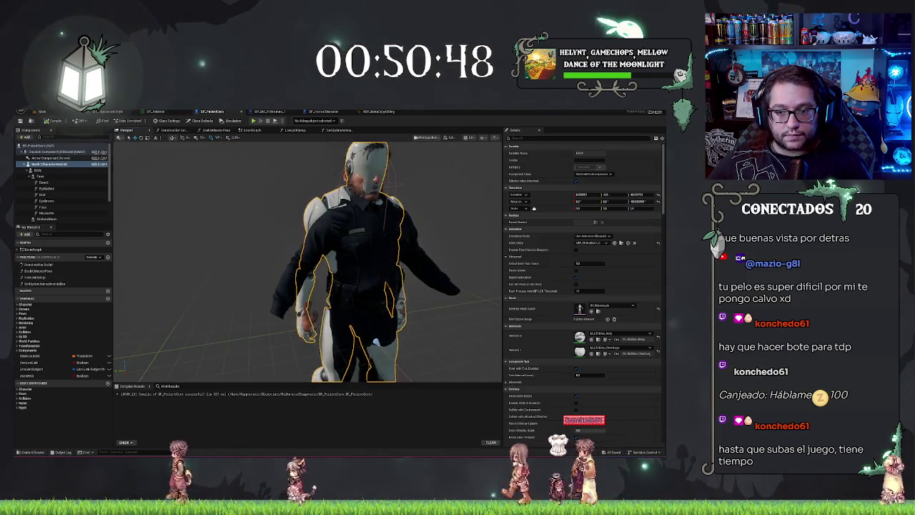
pyautogui.click(59, 123)
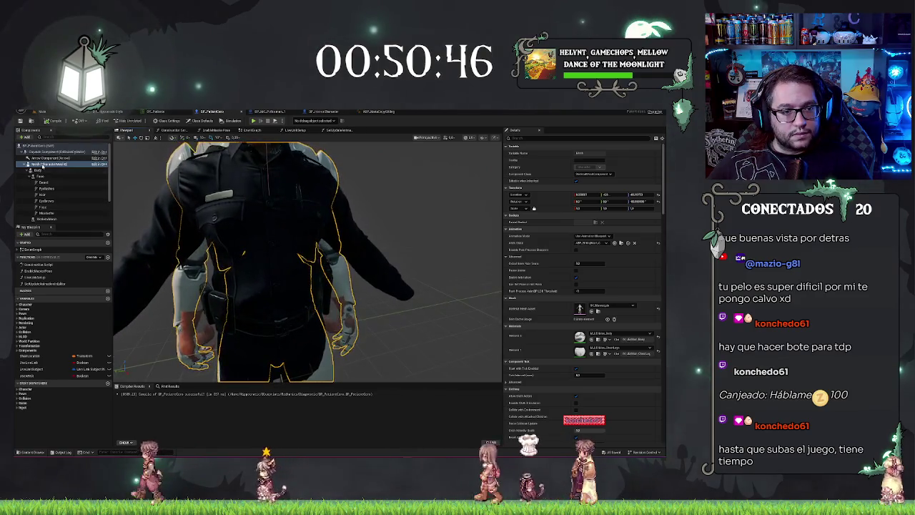
pyautogui.click(38, 169)
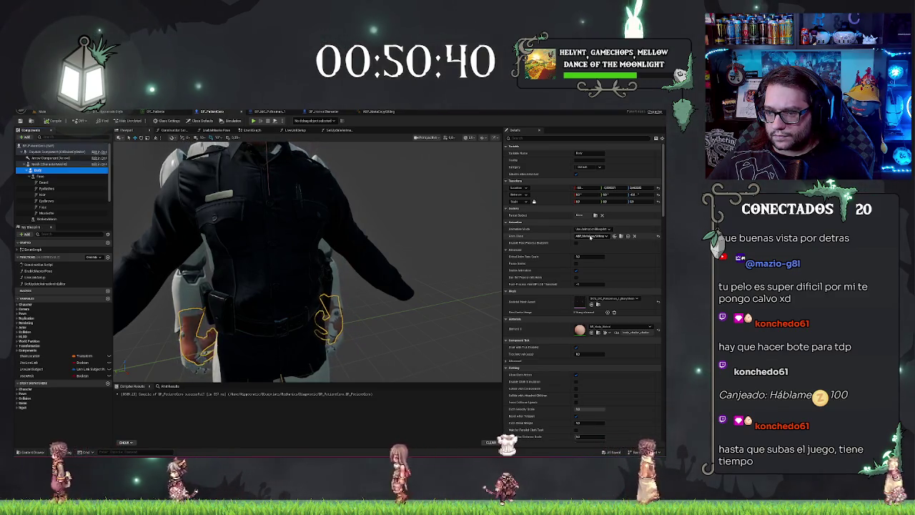
pyautogui.press('f')
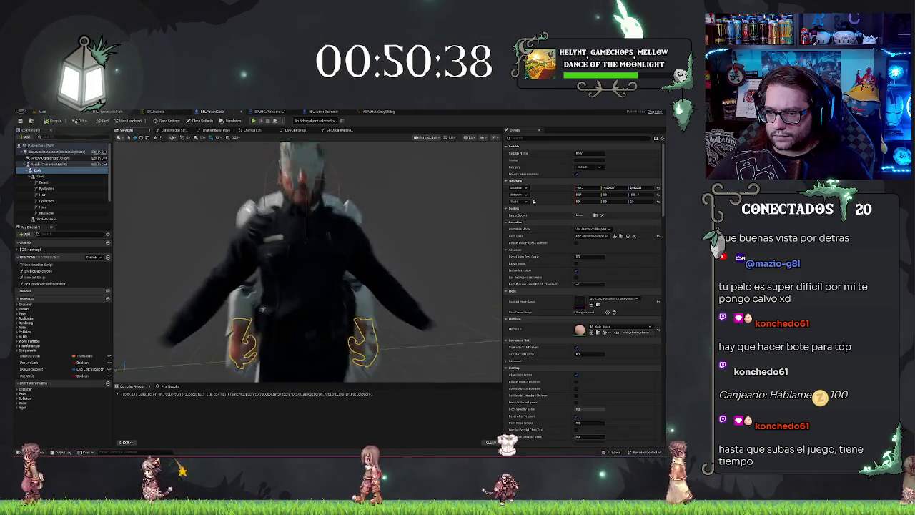
pyautogui.click(213, 130)
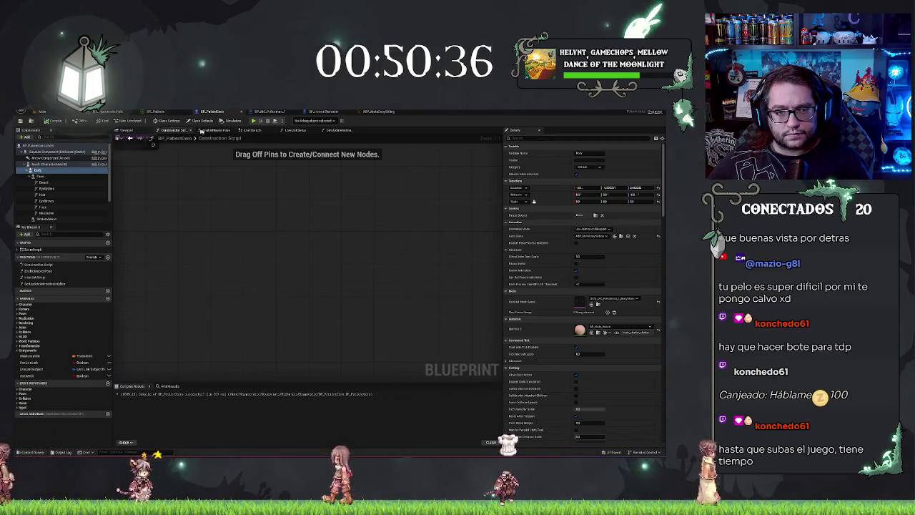
# Step: Look over the patient's AR Kit Face event graph alongside the policeman blueprint's
pyautogui.scroll(-1, 300, 198)
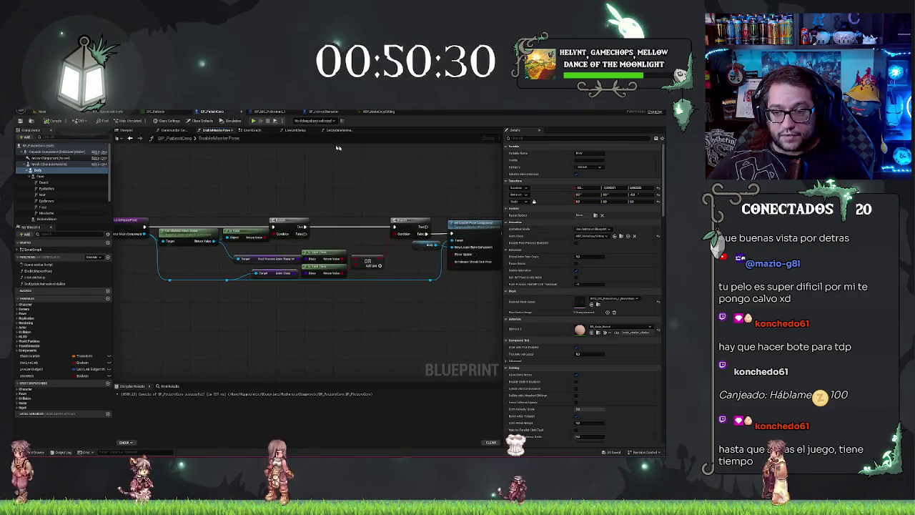
pyautogui.click(252, 130)
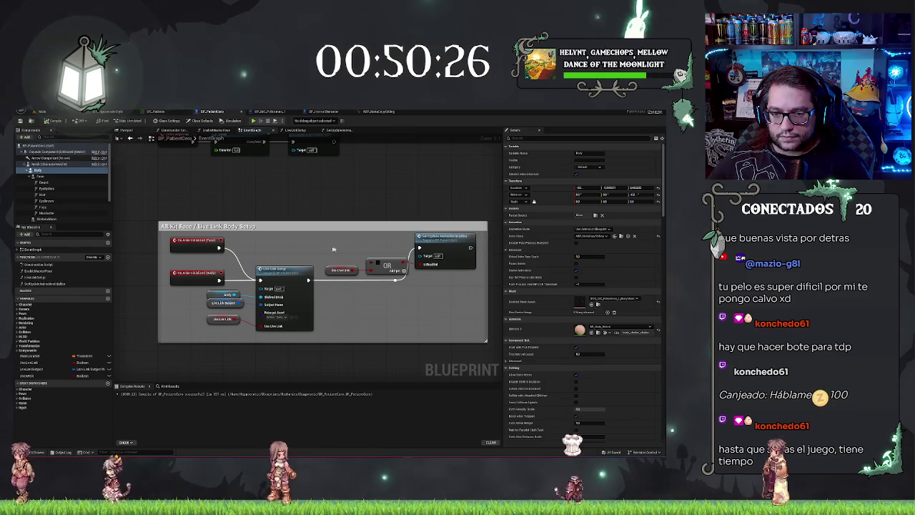
pyautogui.click(270, 111)
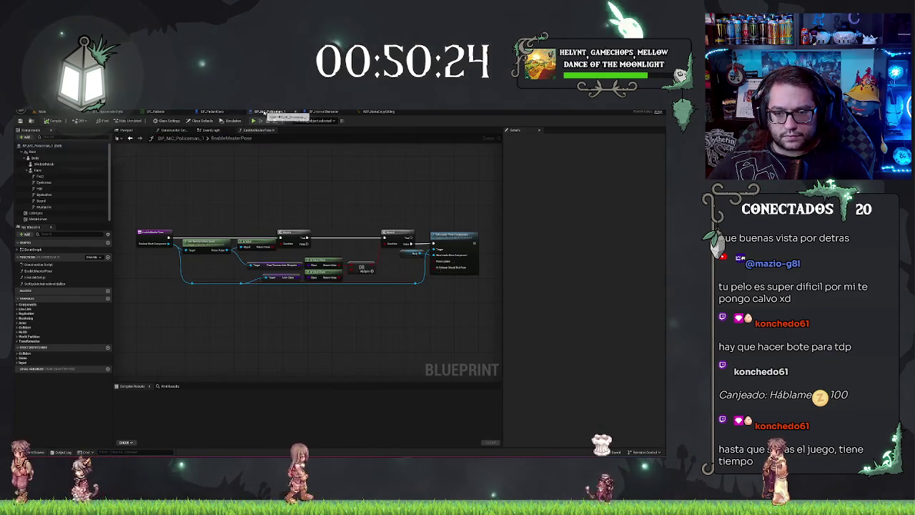
pyautogui.scroll(-1, 335, 234)
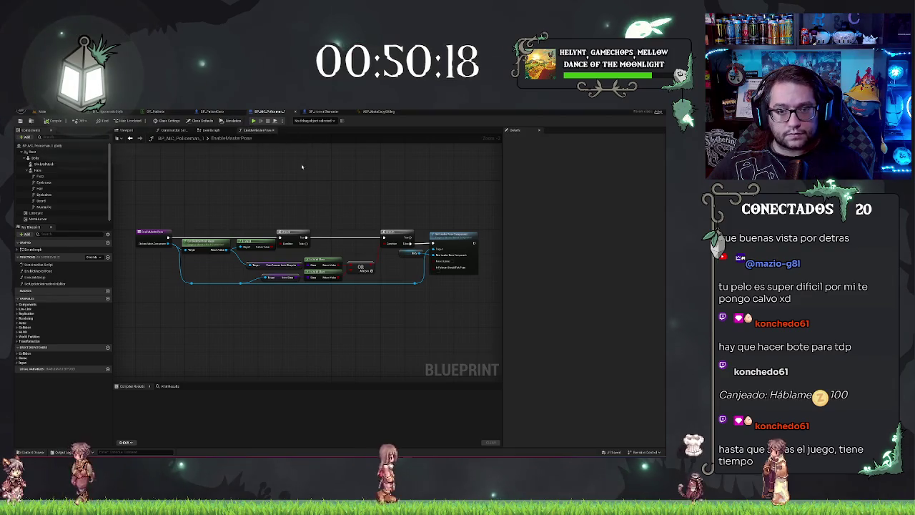
pyautogui.click(217, 113)
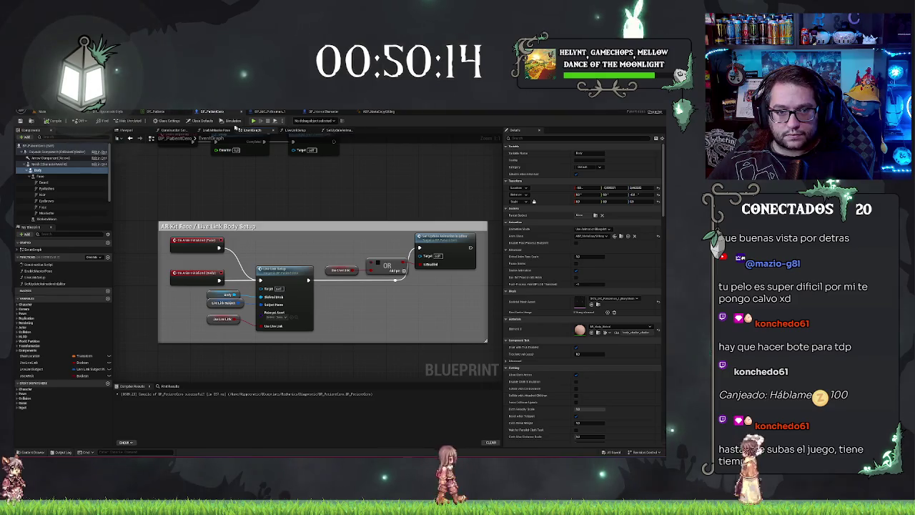
# Step: Compare the patient's and policeman's EnableMasterPose function graphs
pyautogui.click(206, 131)
pyautogui.moveTo(392, 188); pyautogui.dragTo(378, 184)
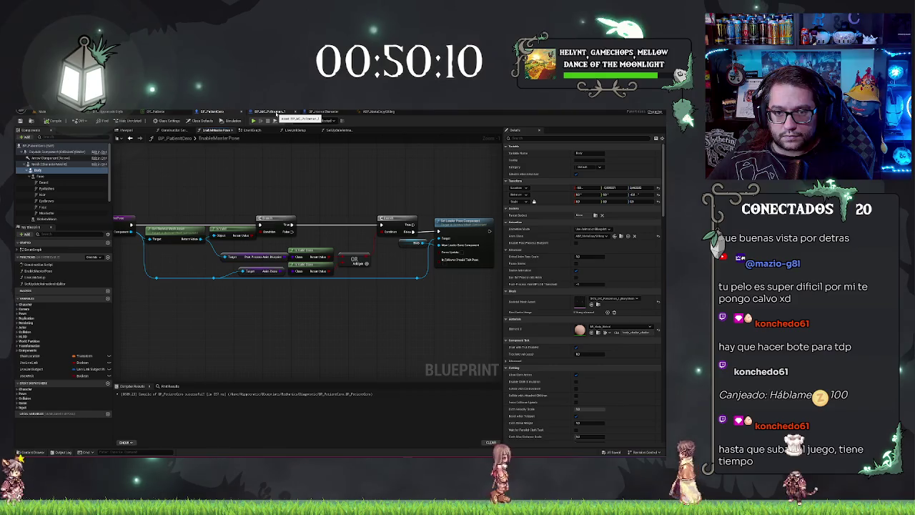
pyautogui.click(276, 113)
pyautogui.click(221, 112)
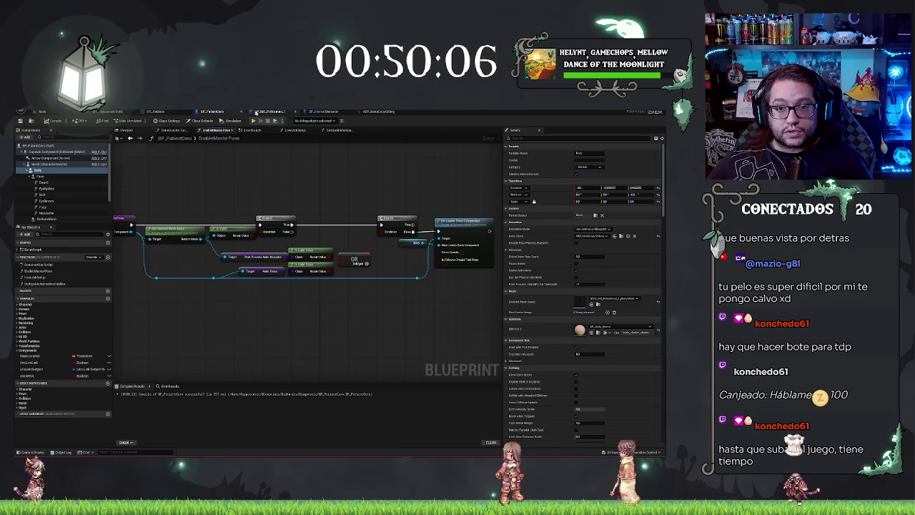
pyautogui.click(259, 113)
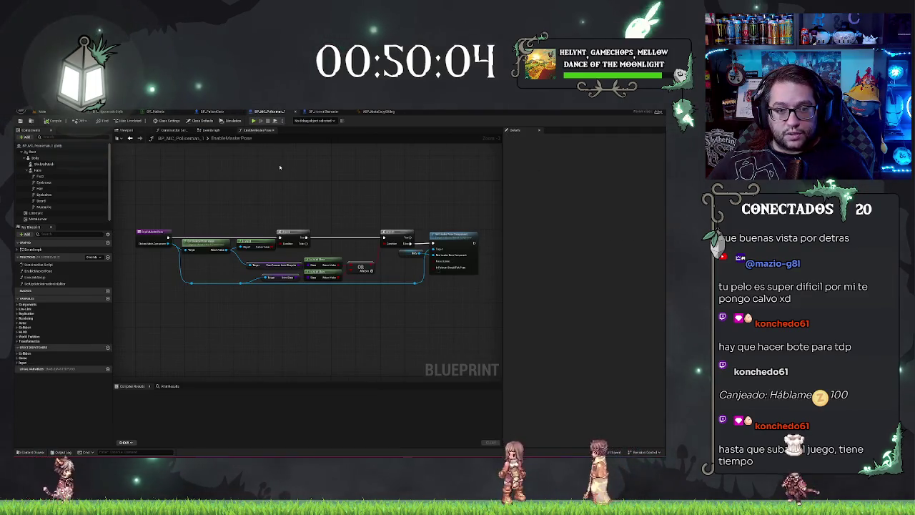
# Step: Pan through both AR Kit Face event graphs, ending on the policeman's Construction Script
pyautogui.click(212, 130)
pyautogui.moveTo(369, 212)
pyautogui.mouseDown()
pyautogui.moveTo(292, 195)
pyautogui.moveTo(269, 148)
pyautogui.mouseUp()
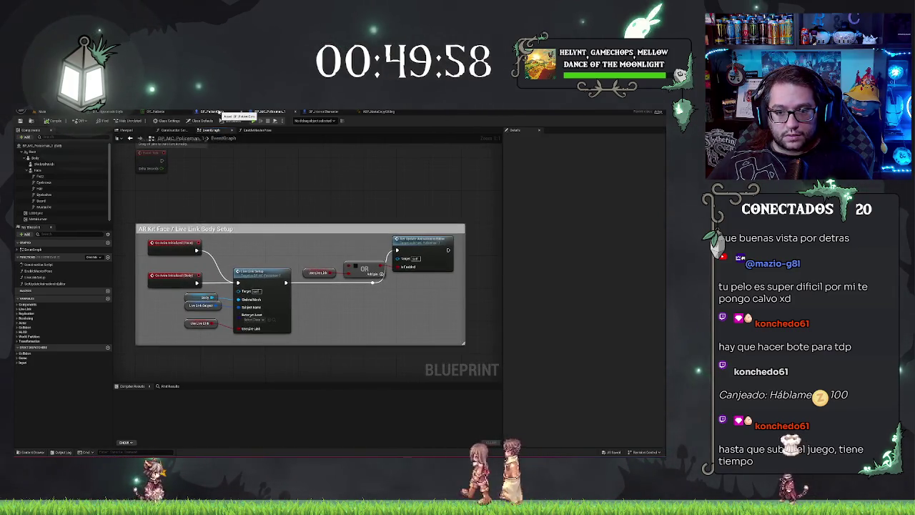
pyautogui.click(220, 112)
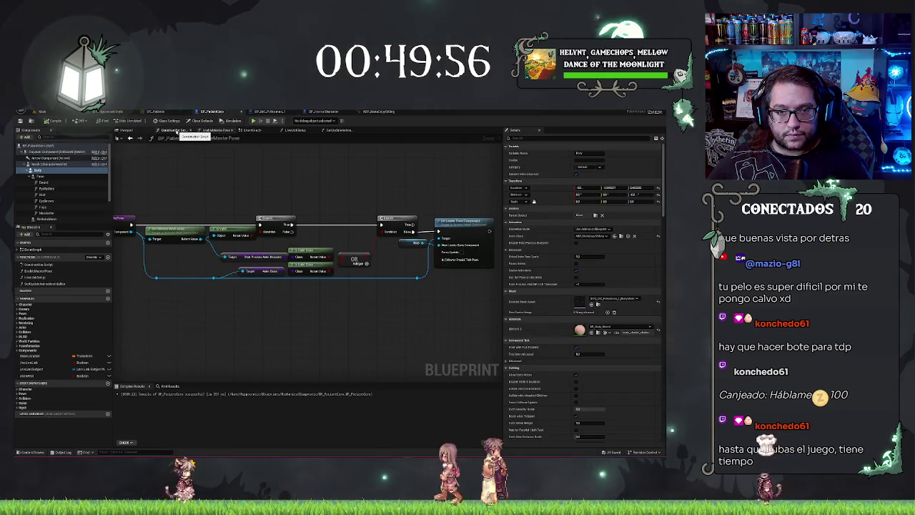
pyautogui.click(255, 132)
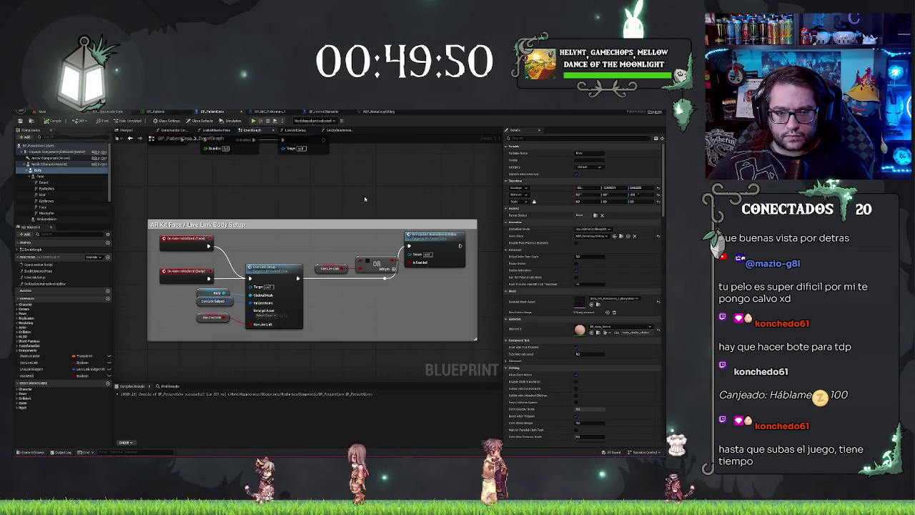
pyautogui.scroll(-3, 366, 197)
pyautogui.scroll(3, 367, 198)
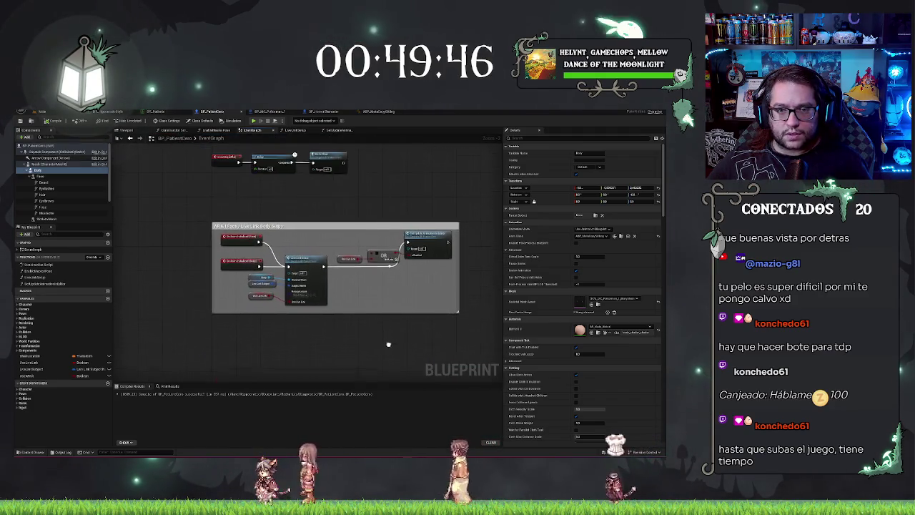
pyautogui.click(269, 113)
pyautogui.scroll(-3, 368, 240)
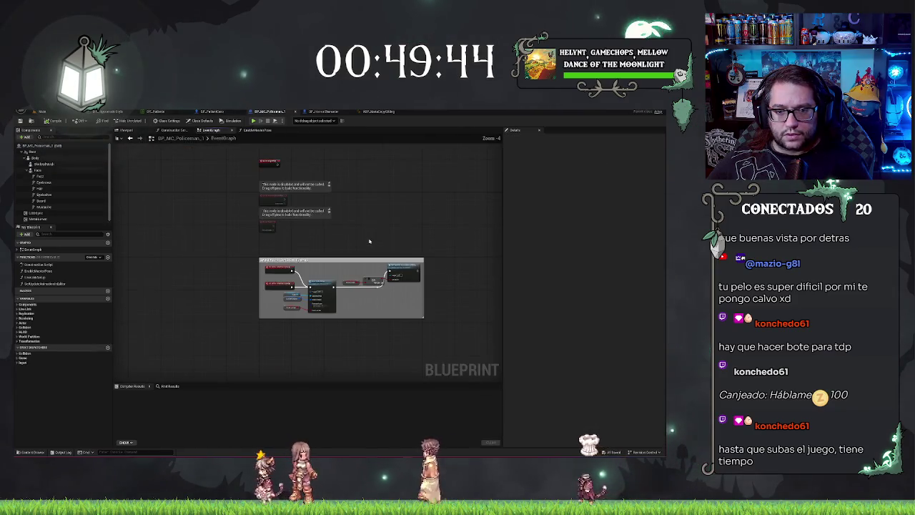
pyautogui.scroll(2, 360, 216)
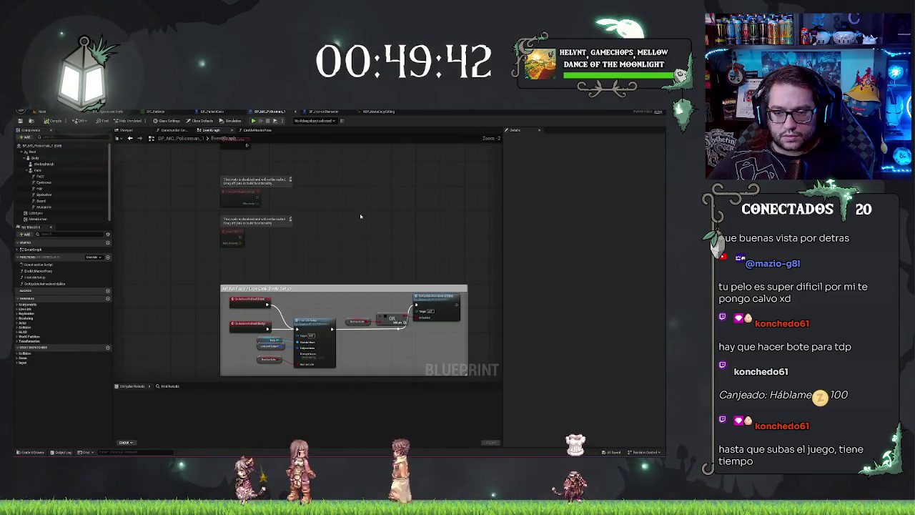
pyautogui.scroll(-1, 347, 186)
pyautogui.scroll(1, 368, 347)
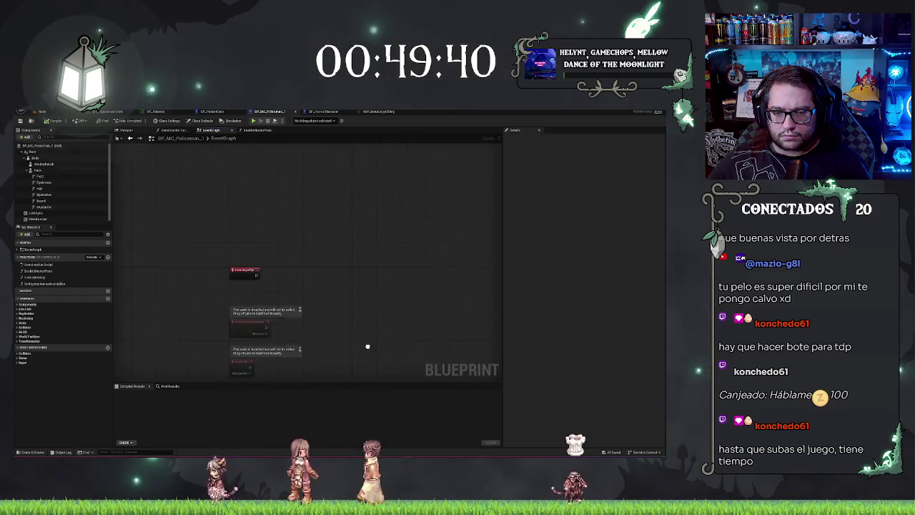
pyautogui.click(171, 130)
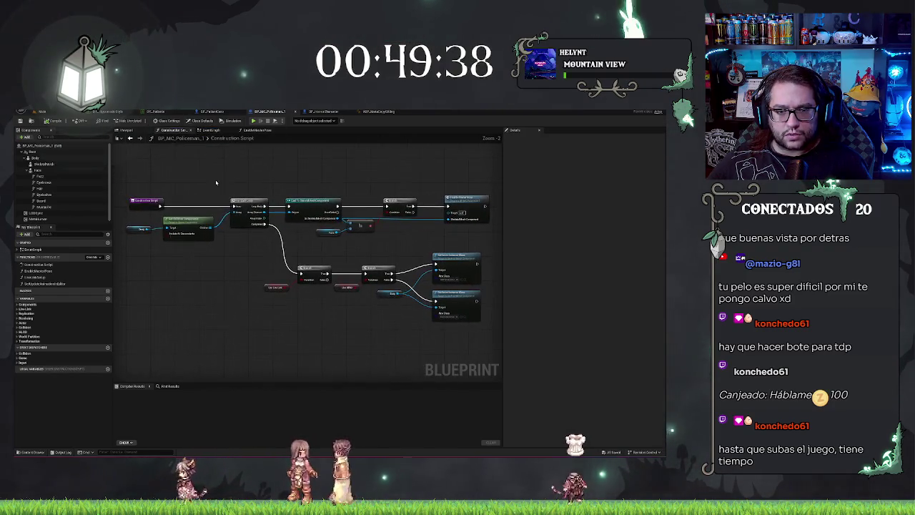
# Step: Paste the policeman's Construction Script nodes into BP_PatientCero's Construction Script and wire the entry pin
pyautogui.moveTo(136, 219)
pyautogui.mouseDown()
pyautogui.moveTo(265, 190)
pyautogui.moveTo(388, 310)
pyautogui.moveTo(493, 325)
pyautogui.mouseUp()
pyautogui.click(214, 112)
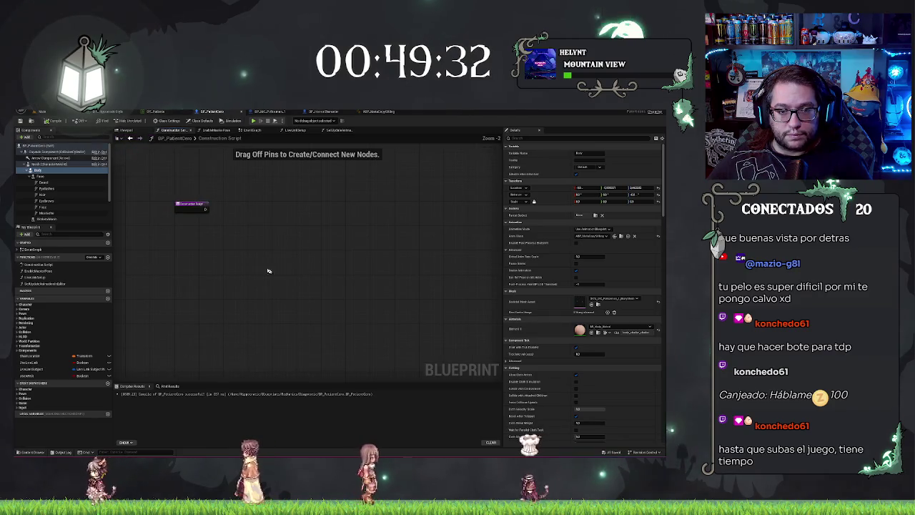
pyautogui.hotkey('ctrl', 'v')
pyautogui.moveTo(264, 214); pyautogui.dragTo(312, 207)
pyautogui.moveTo(206, 209); pyautogui.dragTo(226, 208)
pyautogui.click(218, 174)
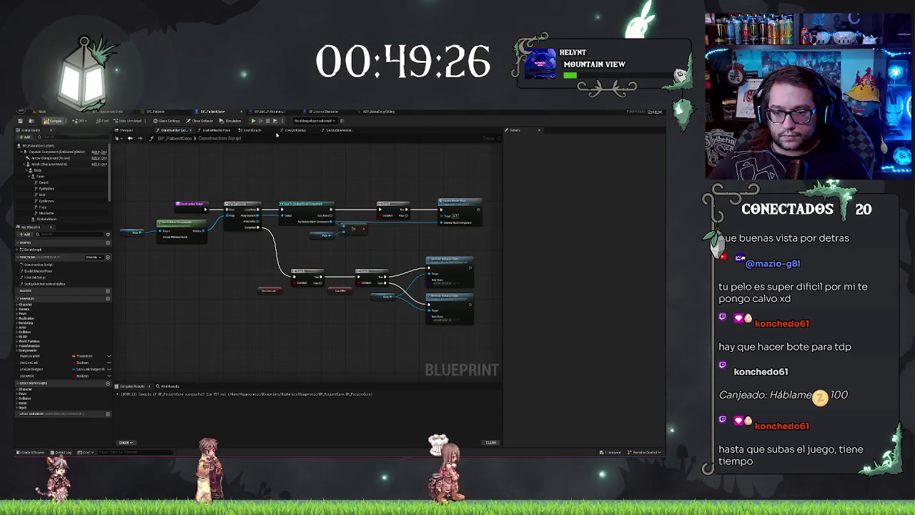
pyautogui.click(126, 131)
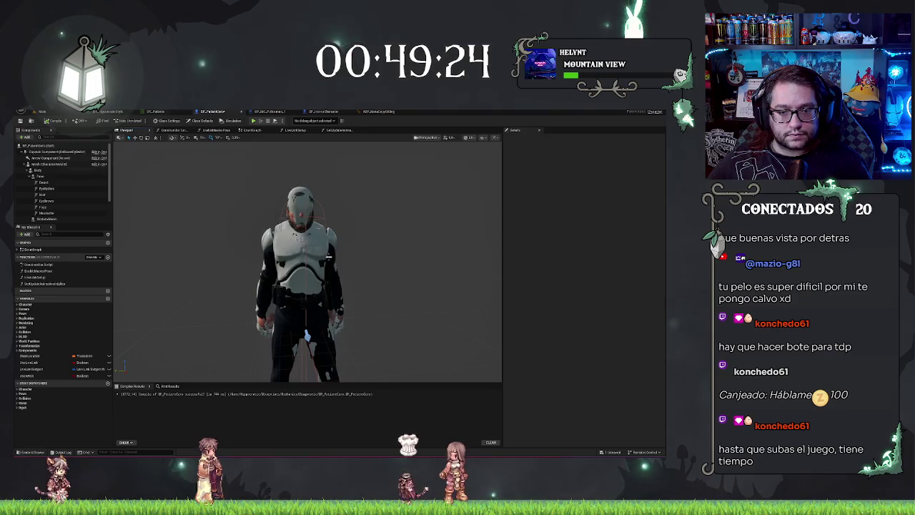
# Step: Filter the Mesh component's Details by 'vis' to hide the white mannequin mesh
pyautogui.click(48, 164)
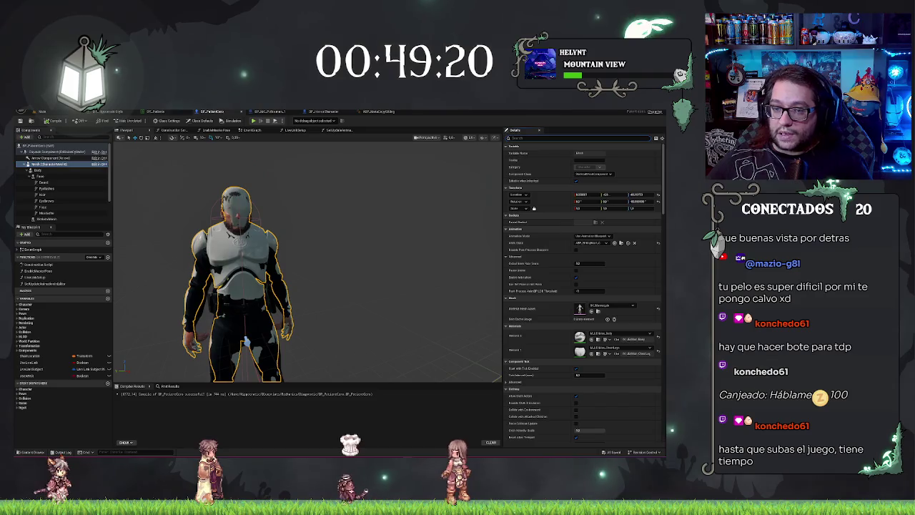
pyautogui.write('vis')
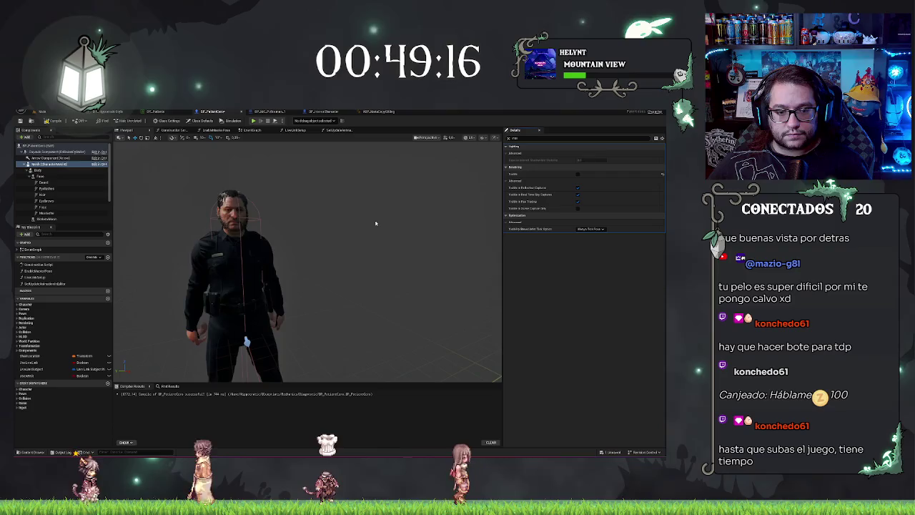
pyautogui.moveTo(268, 346)
pyautogui.mouseDown()
pyautogui.moveTo(243, 286)
pyautogui.moveTo(257, 300)
pyautogui.moveTo(272, 293)
pyautogui.moveTo(258, 314)
pyautogui.moveTo(286, 300)
pyautogui.moveTo(272, 286)
pyautogui.moveTo(286, 301)
pyautogui.moveTo(293, 293)
pyautogui.moveTo(286, 308)
pyautogui.moveTo(301, 293)
pyautogui.moveTo(307, 307)
pyautogui.moveTo(293, 293)
pyautogui.moveTo(307, 300)
pyautogui.mouseUp()
pyautogui.click(78, 163)
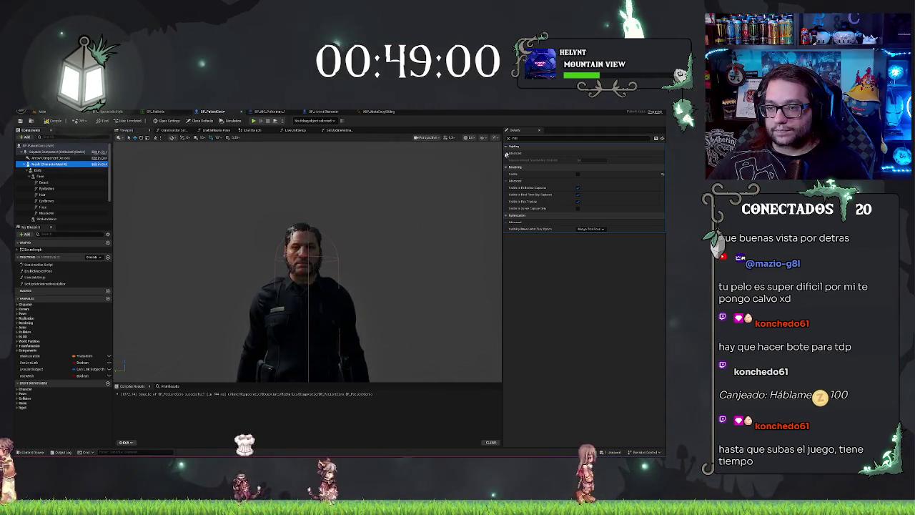
pyautogui.click(507, 137)
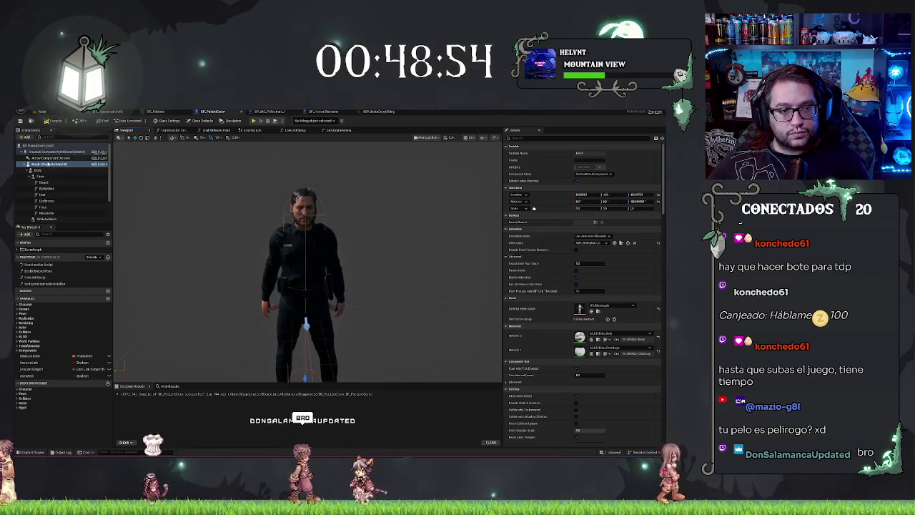
# Step: Select the Body, reframe the preview, and undo the accidental scale change
pyautogui.click(55, 170)
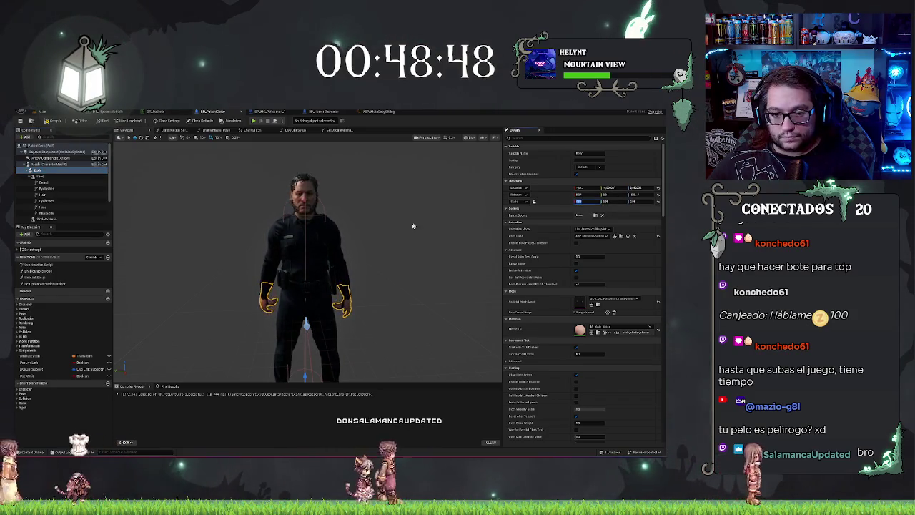
pyautogui.press('f')
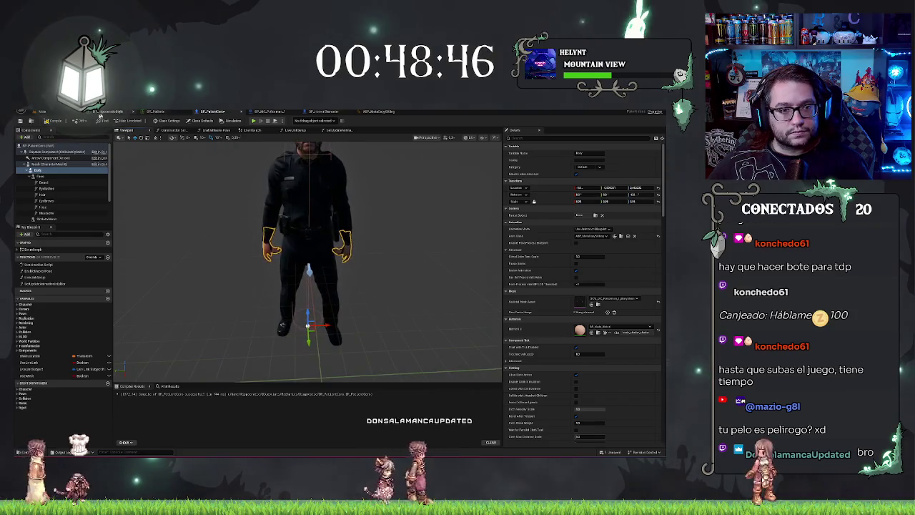
pyautogui.hotkey('ctrl', 'z')
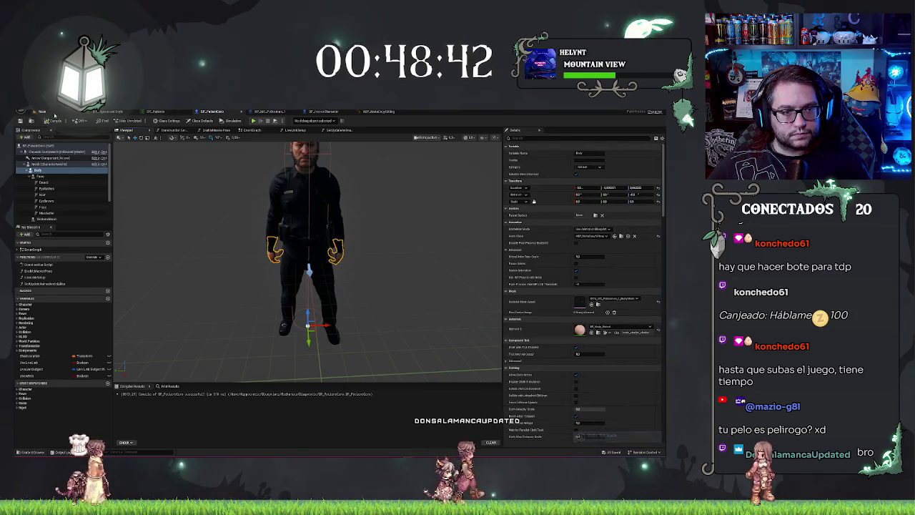
pyautogui.click(41, 111)
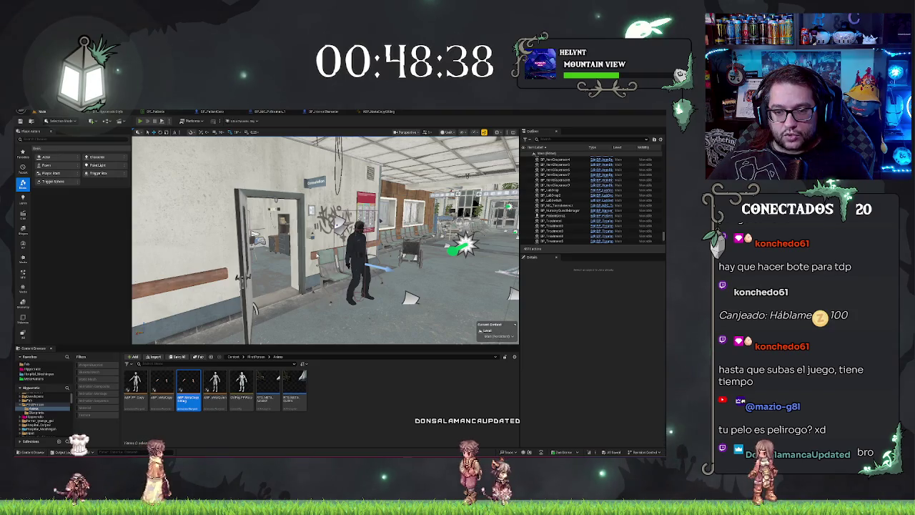
# Step: Play-test the level with Alt+P, stop with Escape, then view ABP_MetaCopySitting's AnimGraph
pyautogui.hotkey('alt', 'p')
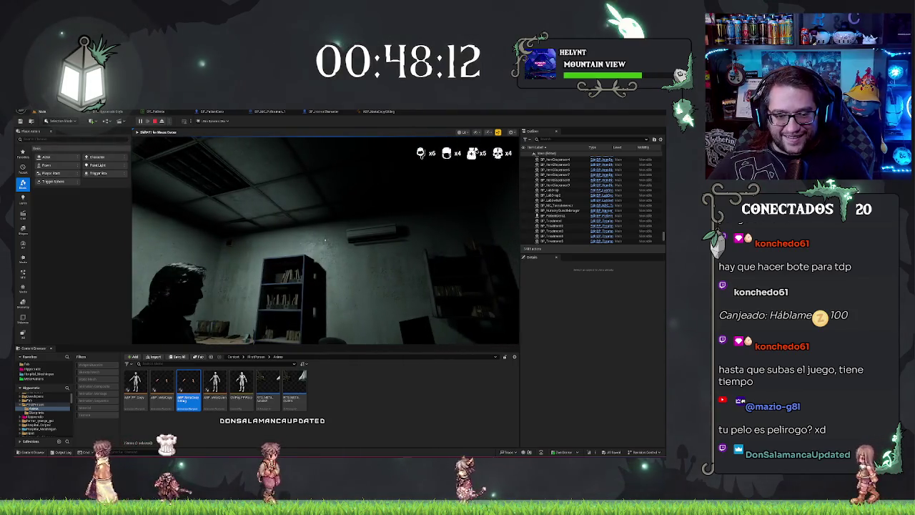
pyautogui.press('Escape')
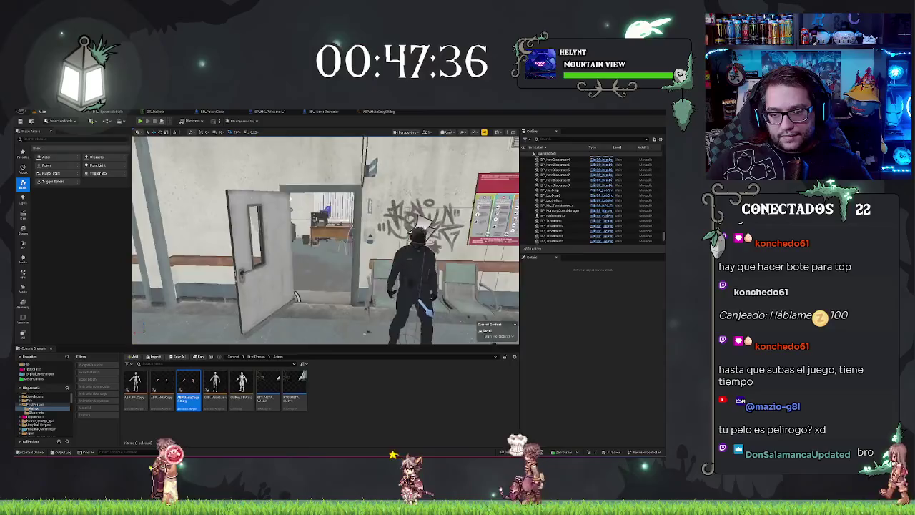
pyautogui.click(372, 111)
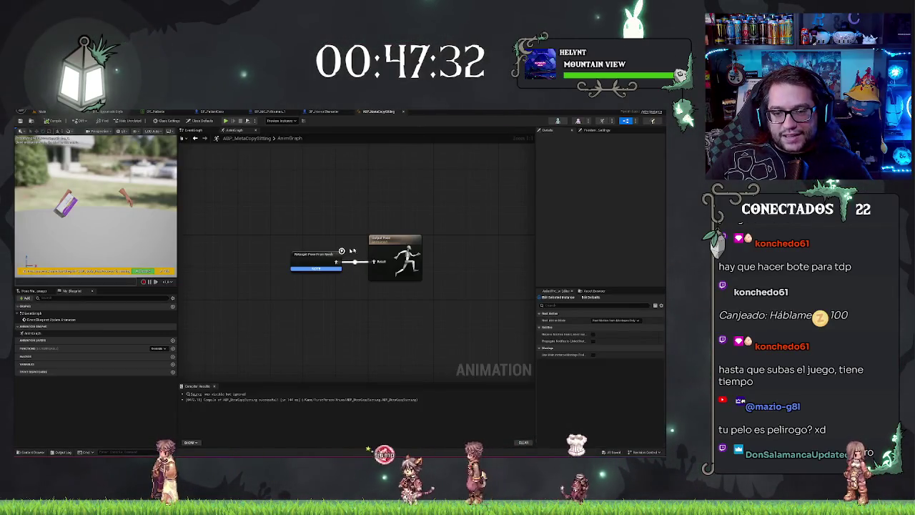
# Step: Set the Retarget Pose From Mesh node's Retarget From source, then reopen the mannequin IK Retargeter
pyautogui.click(311, 256)
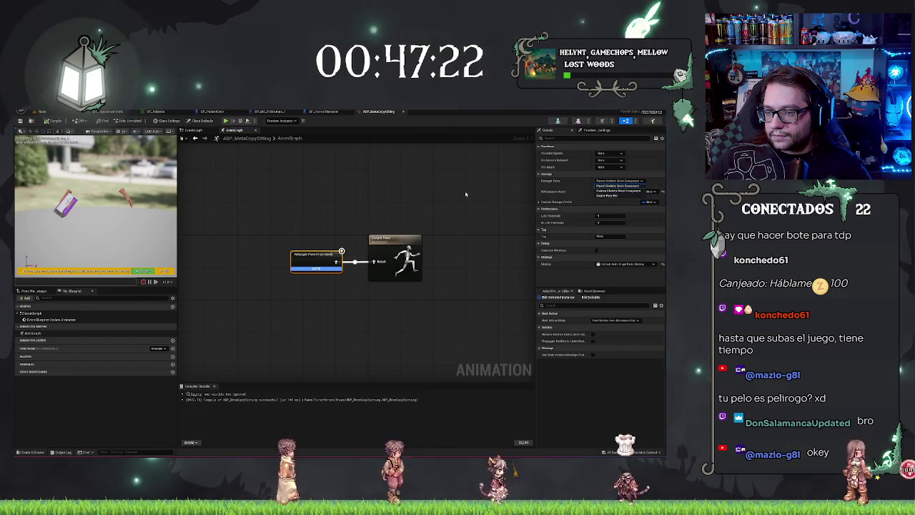
pyautogui.moveTo(462, 193); pyautogui.dragTo(466, 188)
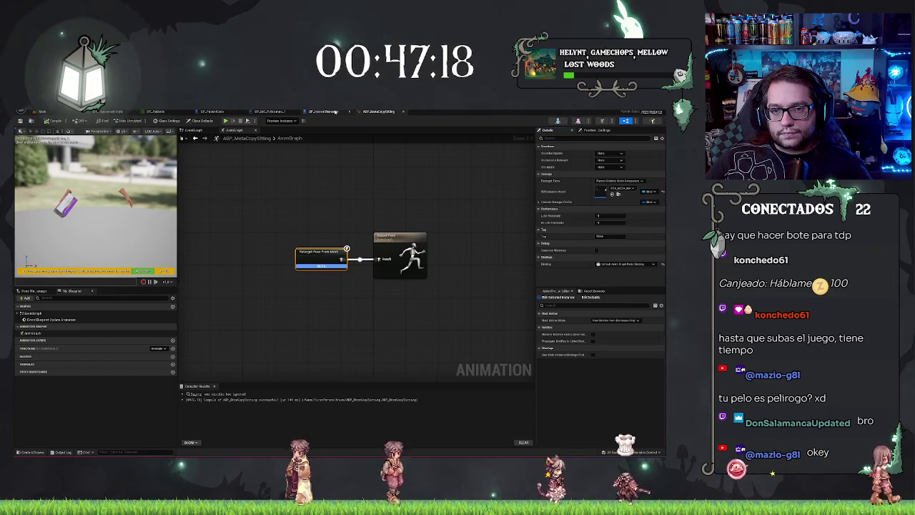
pyautogui.hotkey('ctrl', 'Tab')
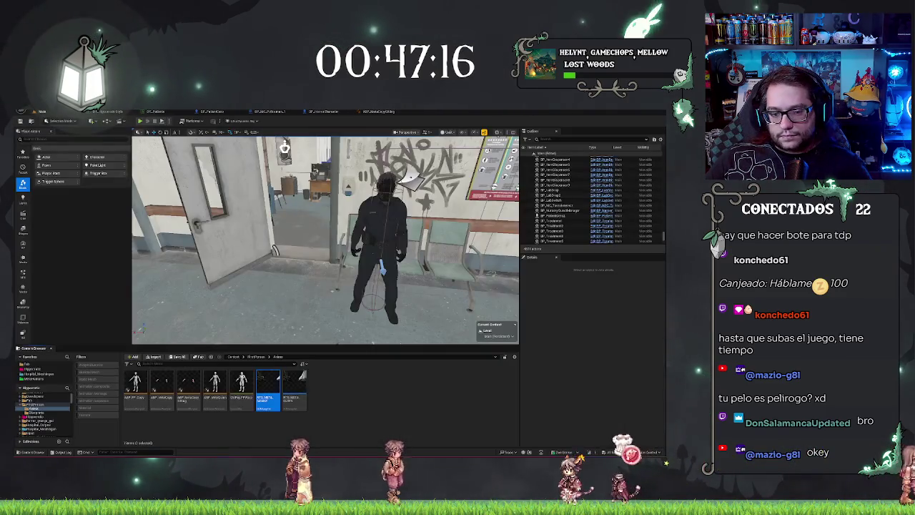
pyautogui.doubleClick(264, 397)
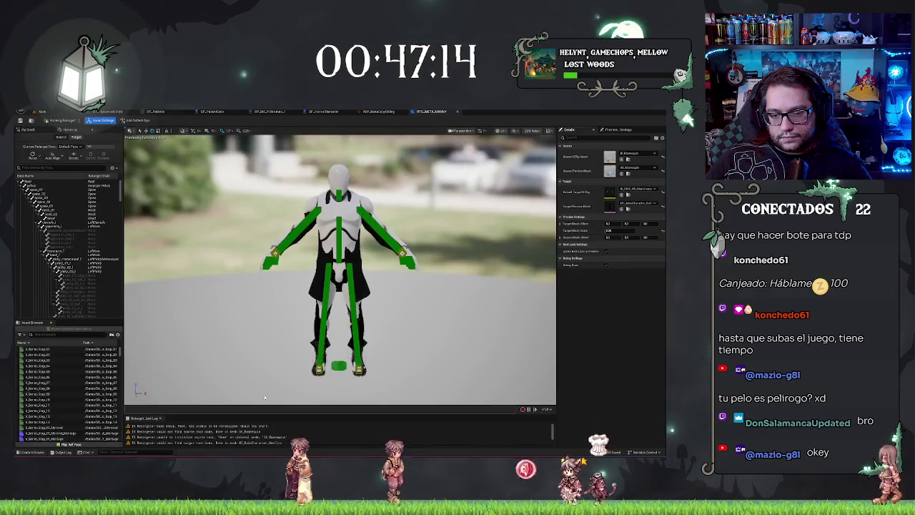
# Step: Choose a Target IK Rig for the retargeter from the Details list
pyautogui.moveTo(305, 347); pyautogui.dragTo(407, 219)
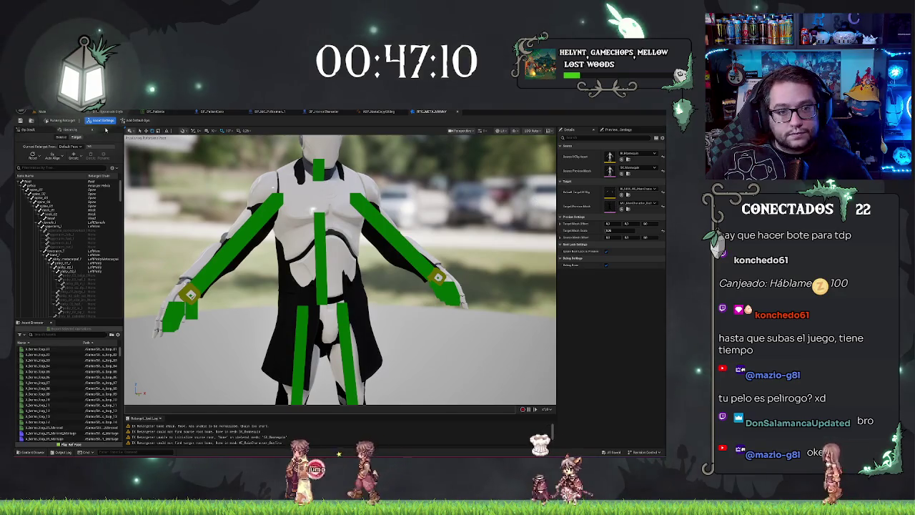
pyautogui.scroll(-3, 407, 219)
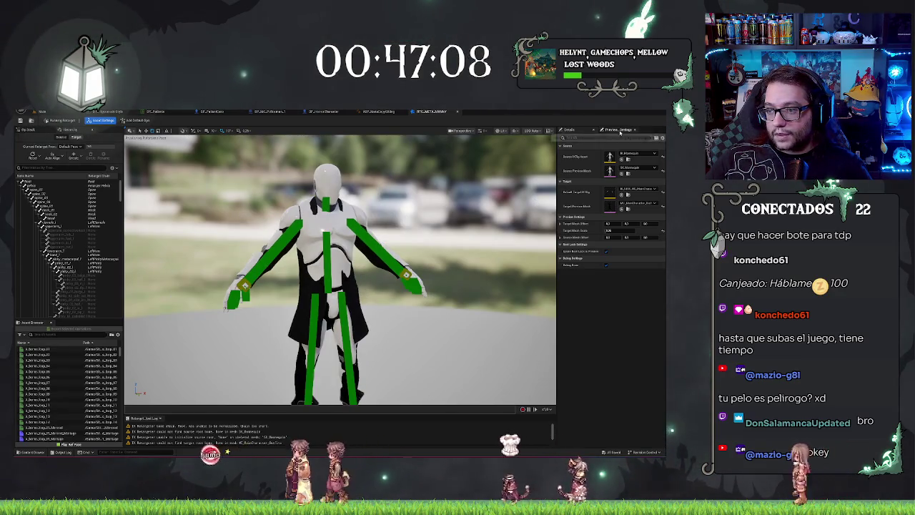
pyautogui.click(607, 265)
pyautogui.click(607, 265)
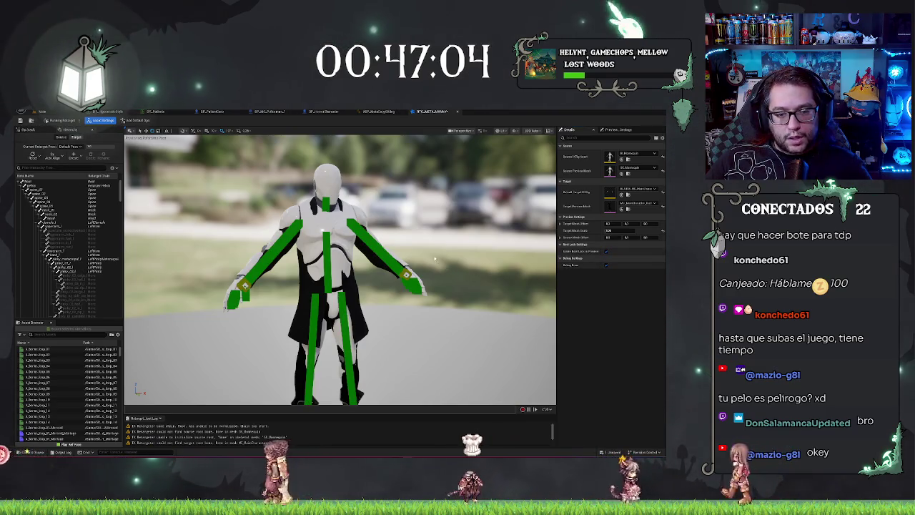
pyautogui.moveTo(437, 262)
pyautogui.mouseDown()
pyautogui.moveTo(407, 236)
pyautogui.moveTo(336, 214)
pyautogui.mouseUp()
pyautogui.press('f')
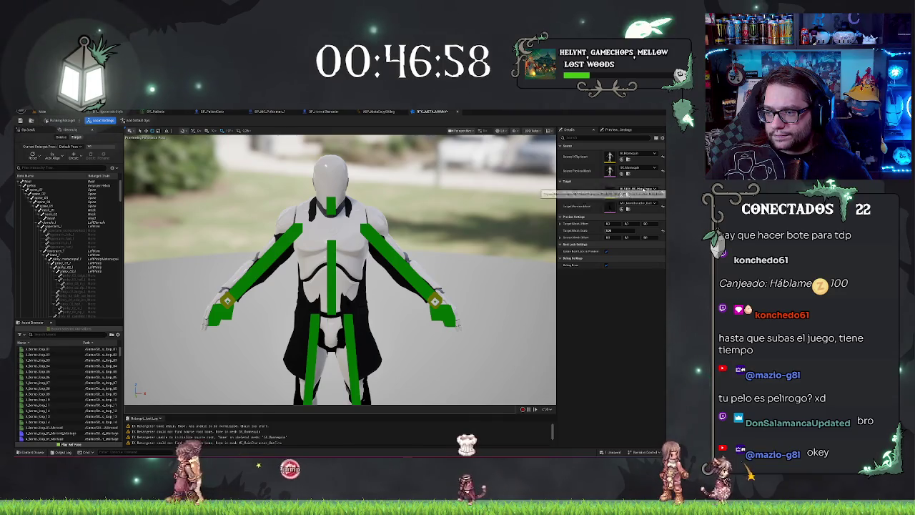
pyautogui.click(644, 189)
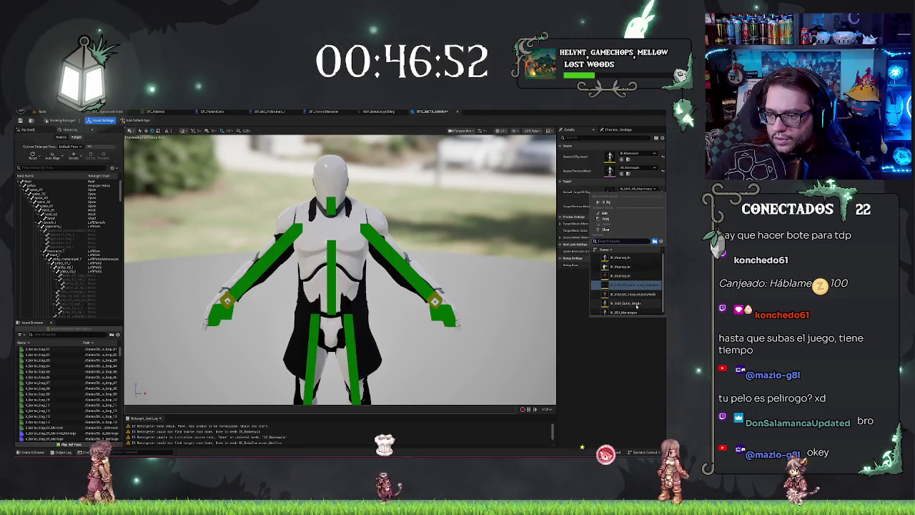
pyautogui.scroll(-1, 629, 300)
pyautogui.click(629, 293)
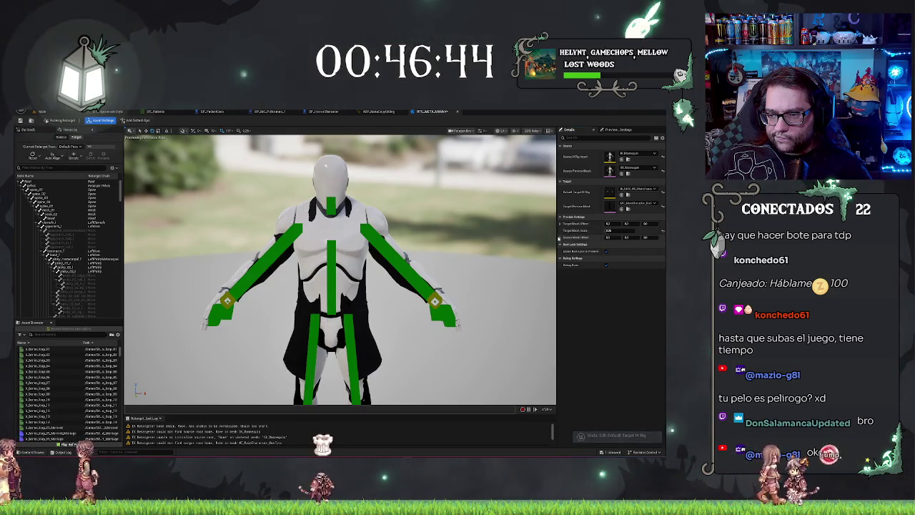
# Step: Enter retarget-pose editing and filter the Asset Browser by 'cla' to a single animation
pyautogui.click(57, 120)
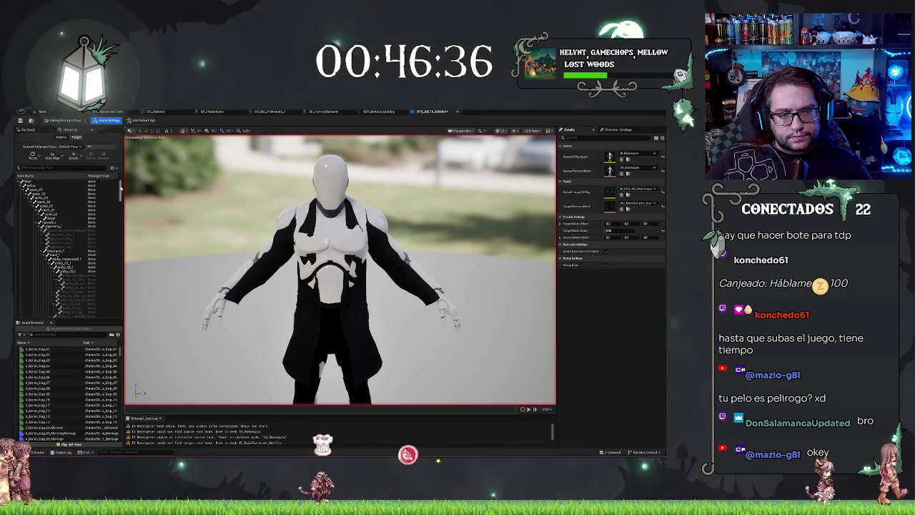
pyautogui.moveTo(120, 188)
pyautogui.mouseDown()
pyautogui.moveTo(105, 286)
pyautogui.moveTo(120, 187)
pyautogui.mouseUp()
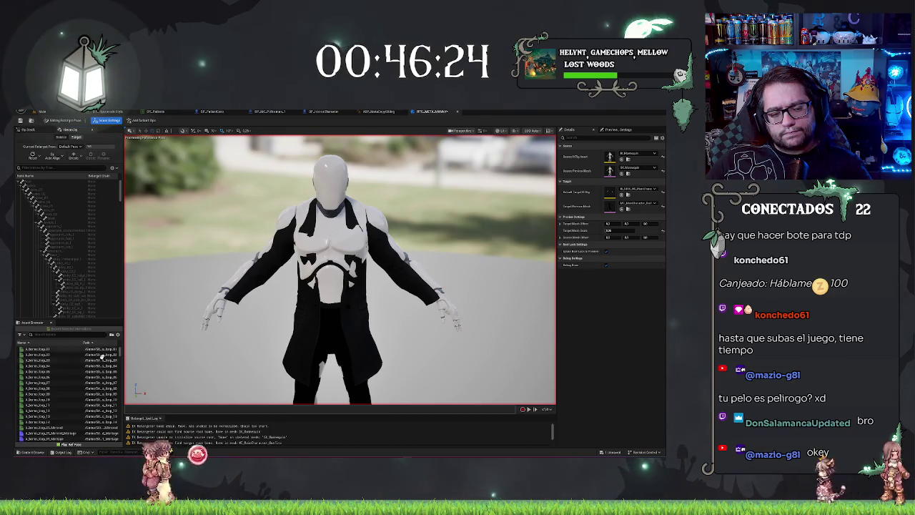
pyautogui.write('cla')
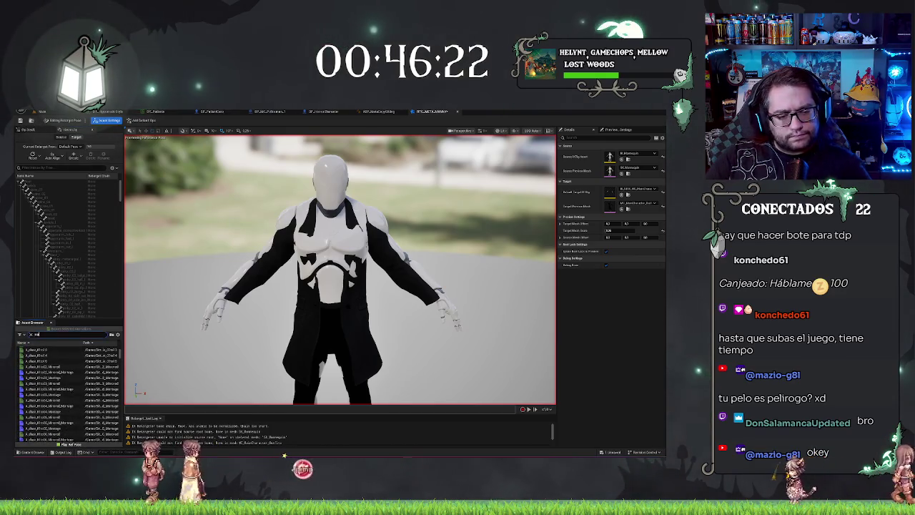
pyautogui.click(43, 350)
# Step: Play the filtered walk animation and auto-align the chains with the chosen Alignment Method
pyautogui.doubleClick(43, 350)
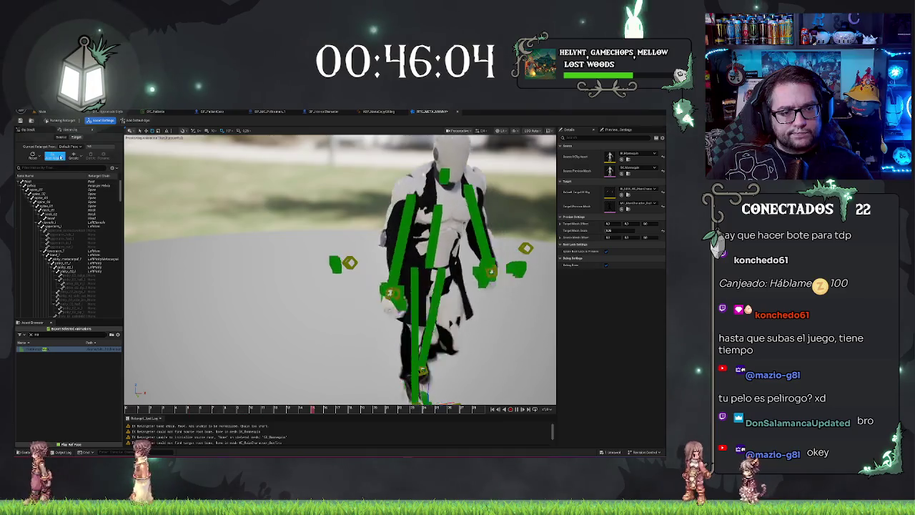
pyautogui.click(54, 155)
pyautogui.click(93, 187)
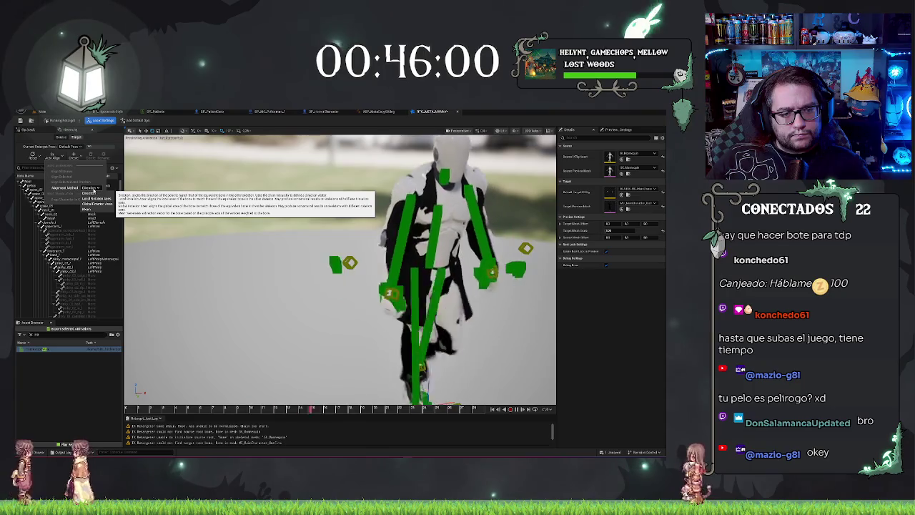
pyautogui.click(87, 206)
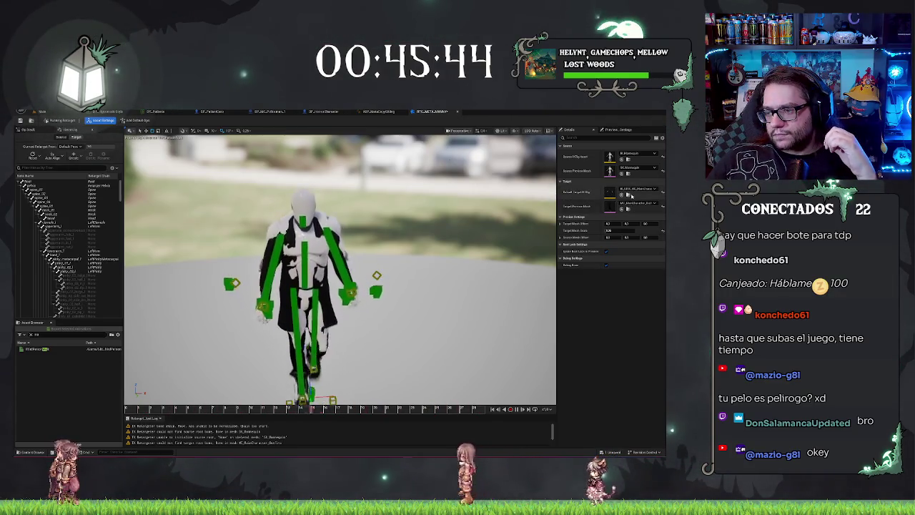
pyautogui.click(631, 192)
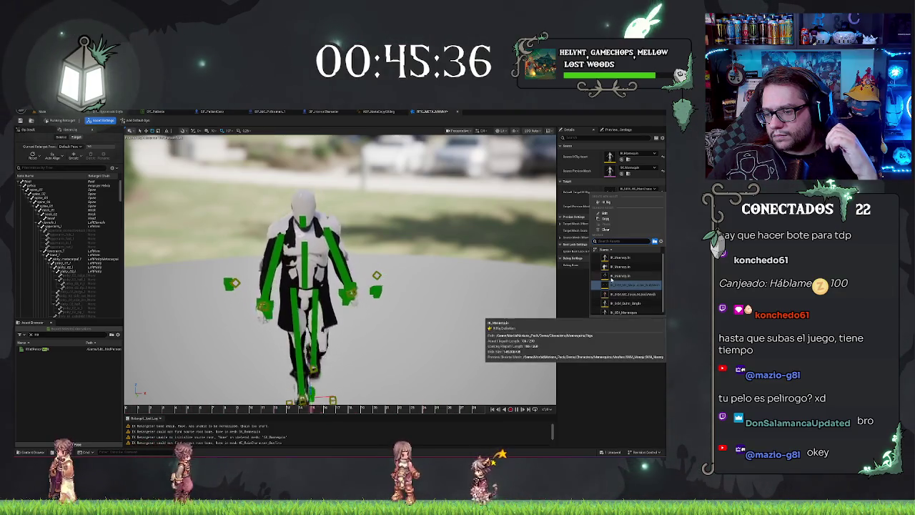
pyautogui.scroll(-1, 611, 281)
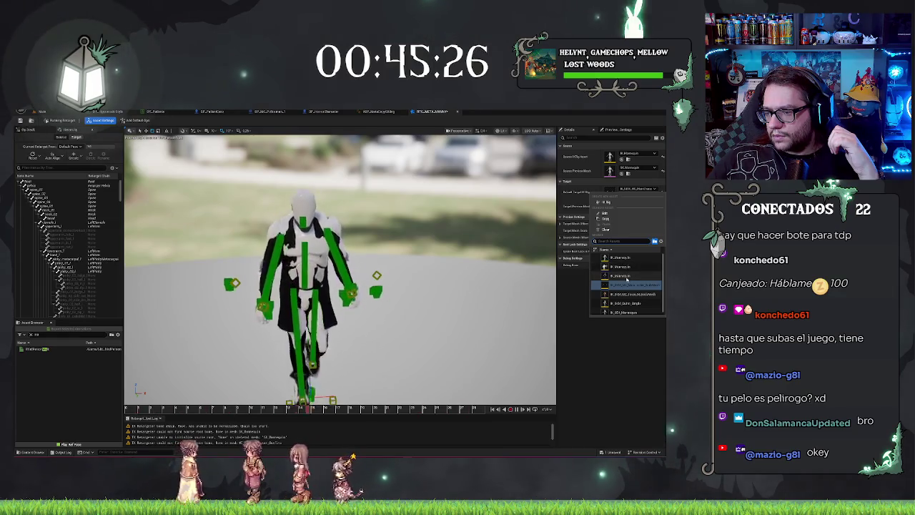
pyautogui.click(602, 363)
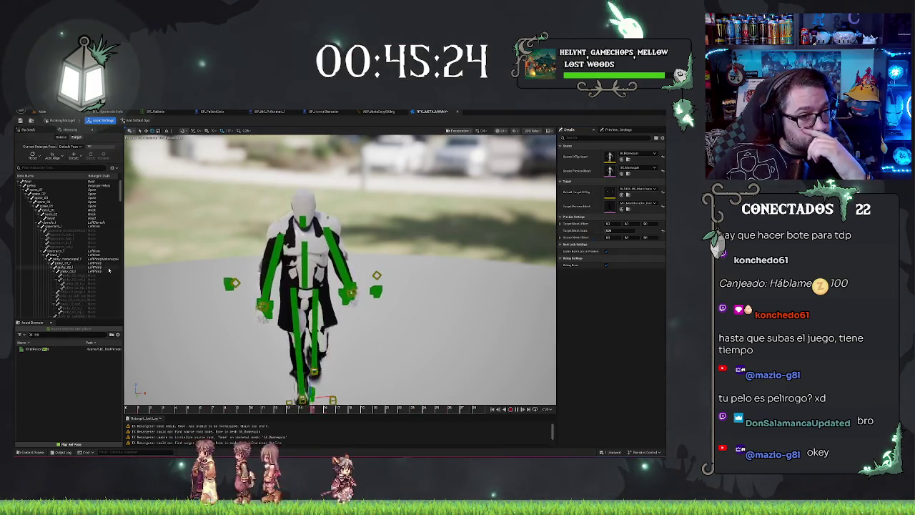
pyautogui.click(31, 130)
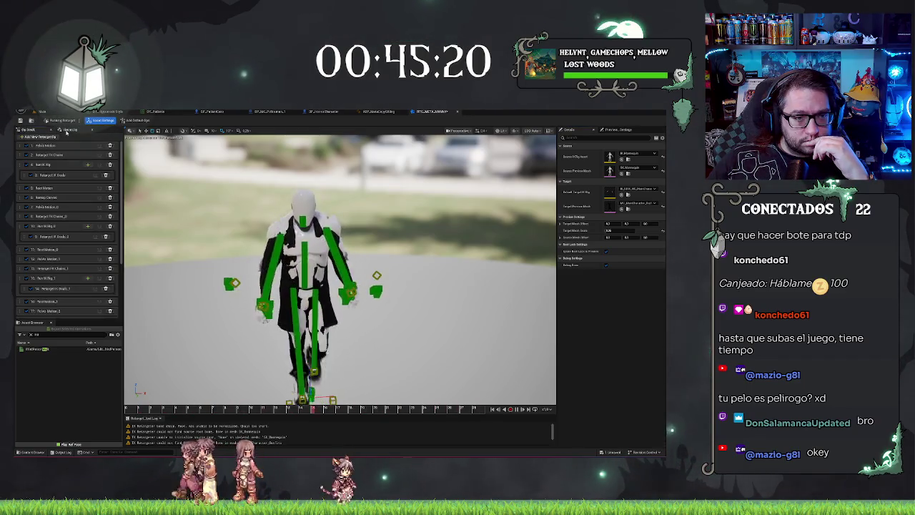
pyautogui.click(67, 131)
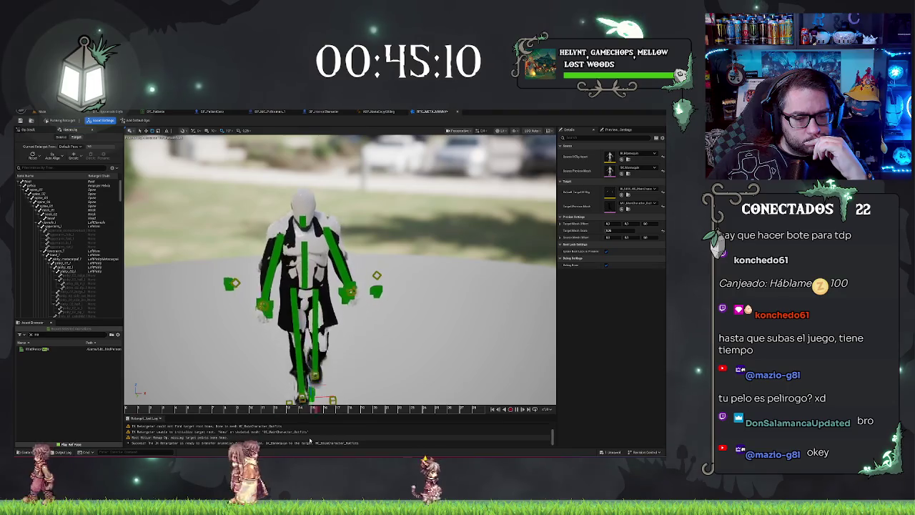
pyautogui.scroll(-5, 67, 302)
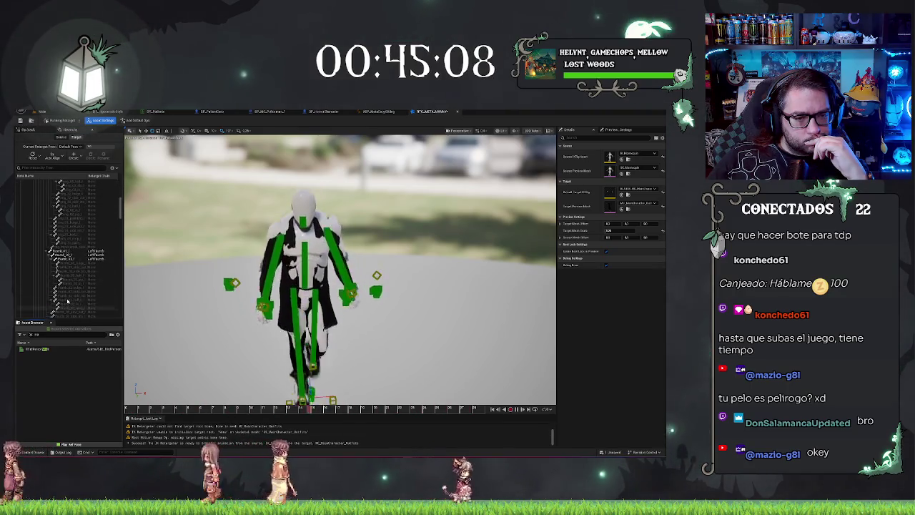
pyautogui.scroll(10, 68, 301)
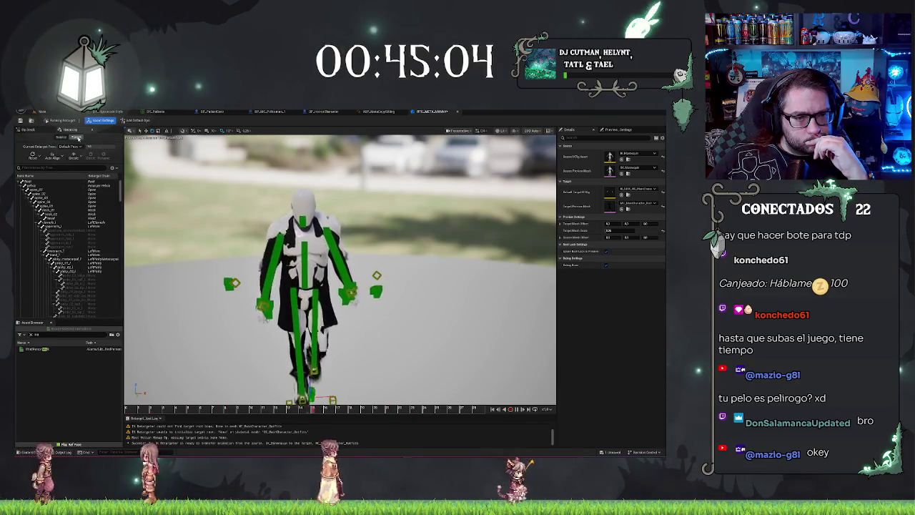
pyautogui.click(77, 137)
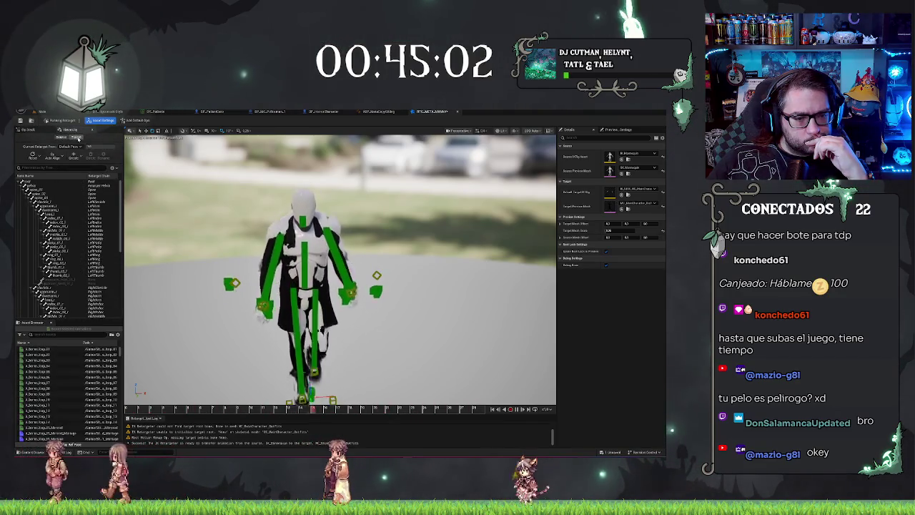
# Step: Preview a crouch animation, then auto-map the police character's bones to chains and frame it
pyautogui.click(50, 387)
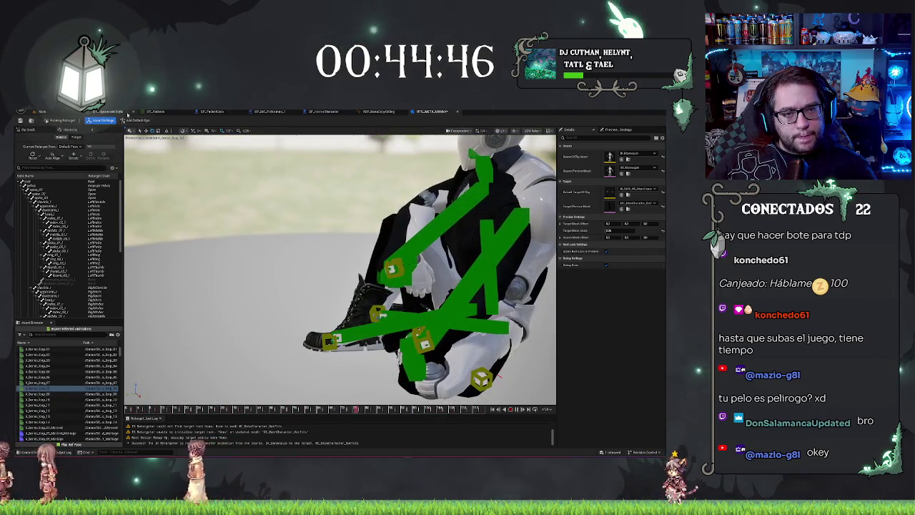
pyautogui.click(84, 120)
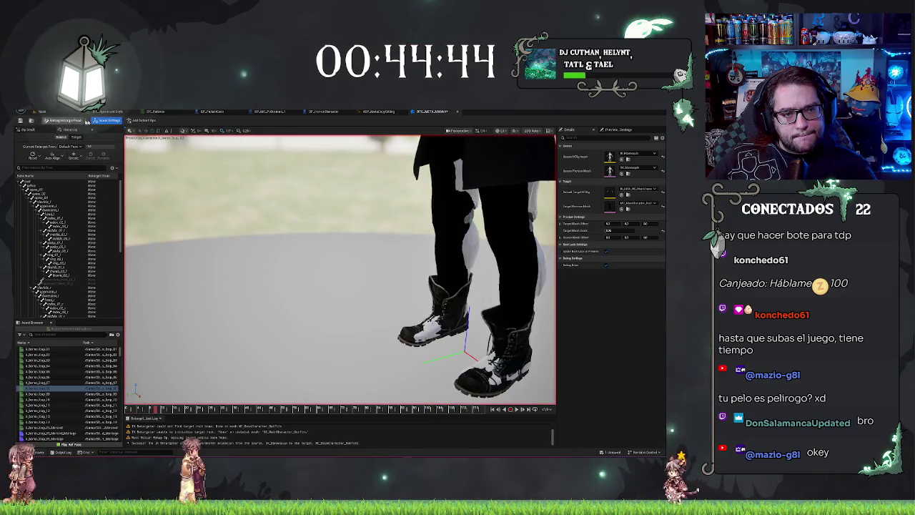
pyautogui.click(131, 120)
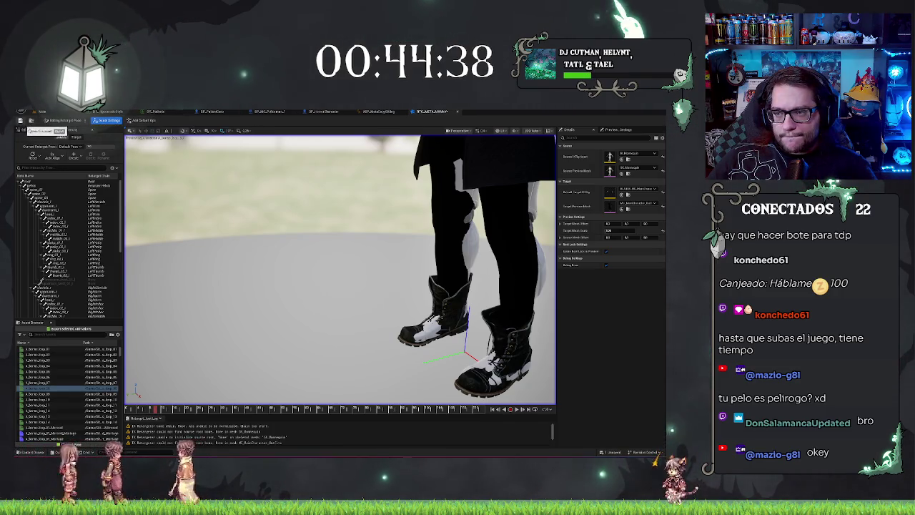
pyautogui.press('f')
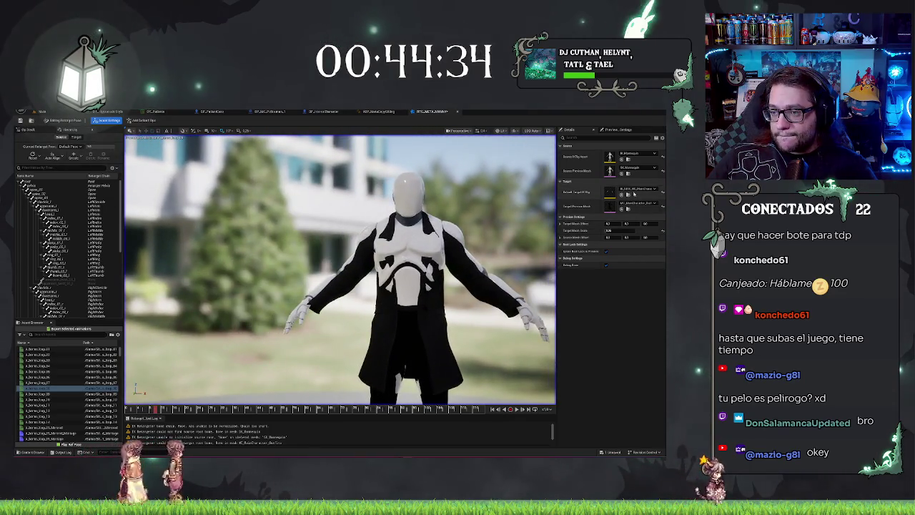
pyautogui.click(641, 203)
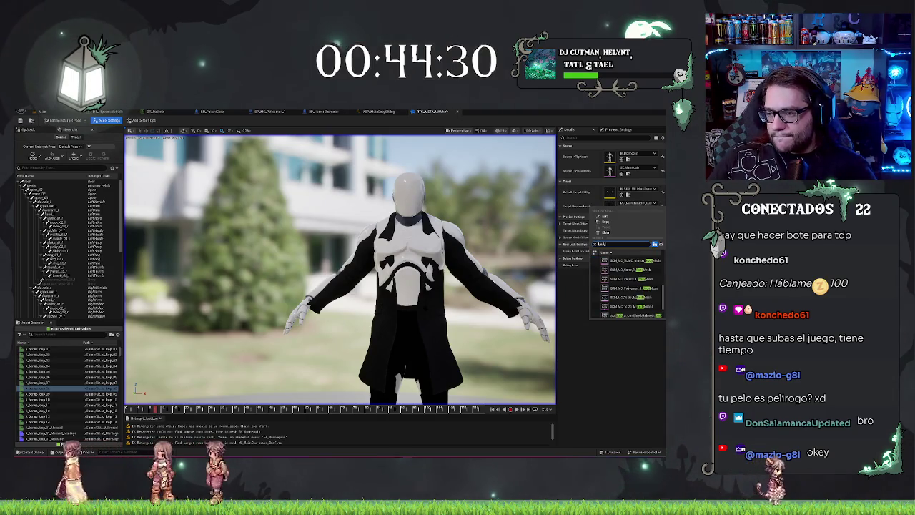
# Step: Set the target preview to the white mannequin and auto-align all bones using the Mesh method
pyautogui.moveTo(340, 286)
pyautogui.mouseDown()
pyautogui.moveTo(322, 243)
pyautogui.moveTo(357, 272)
pyautogui.moveTo(400, 275)
pyautogui.mouseUp()
pyautogui.moveTo(300, 214); pyautogui.dragTo(276, 200)
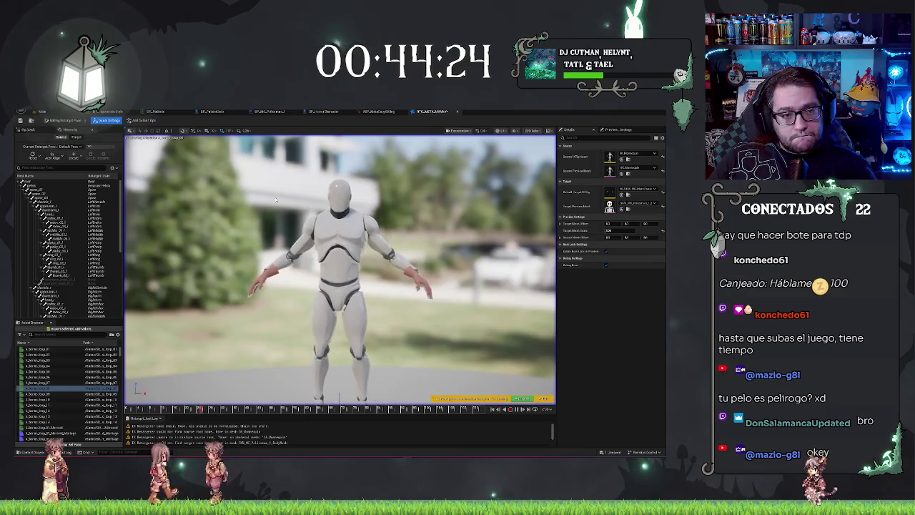
pyautogui.click(62, 157)
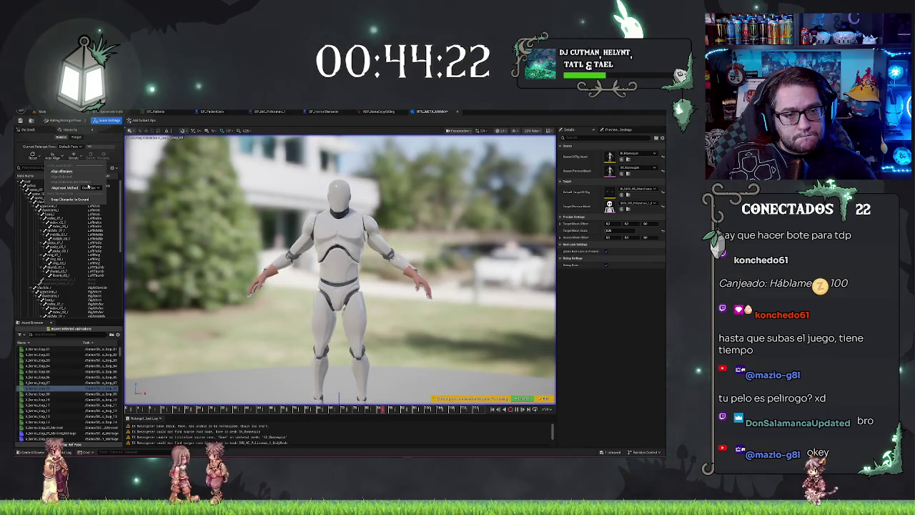
pyautogui.click(101, 209)
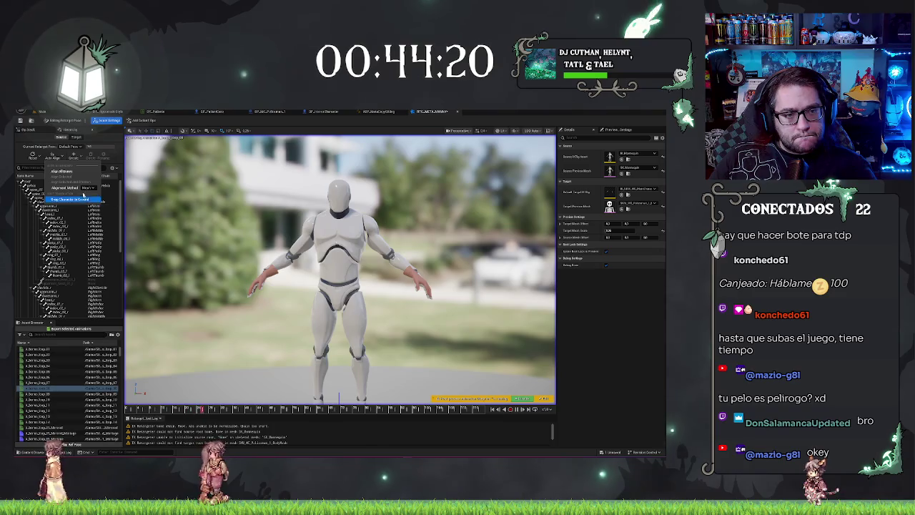
pyautogui.click(72, 173)
pyautogui.moveTo(364, 276); pyautogui.dragTo(218, 223)
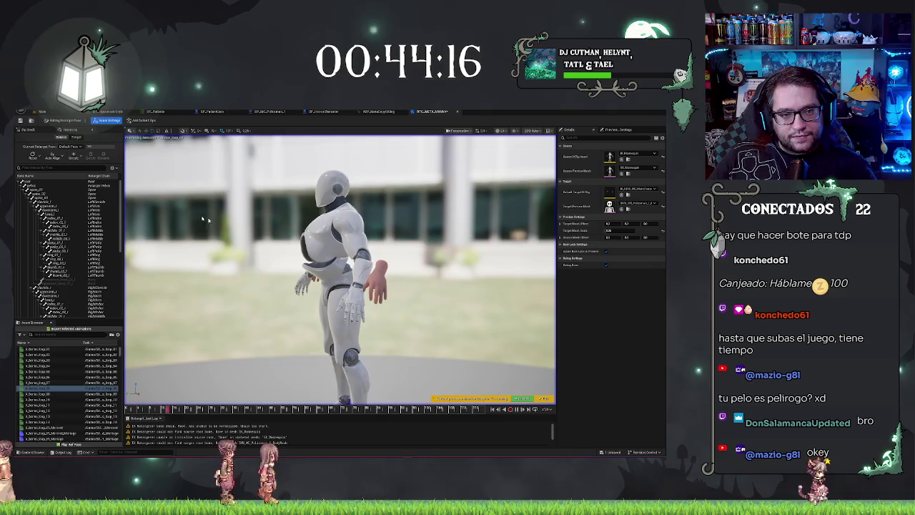
# Step: Undo the alignment and re-align all bones with a different alignment method
pyautogui.hotkey('ctrl', 'z')
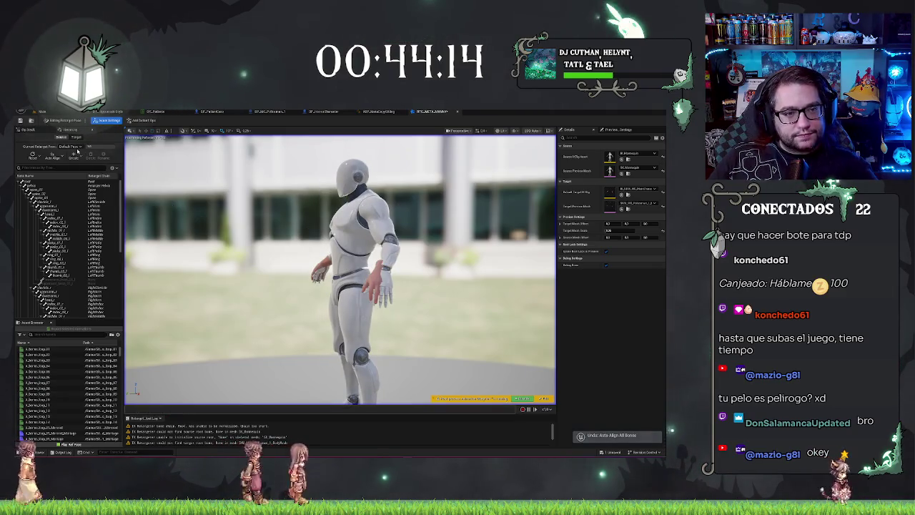
pyautogui.click(55, 155)
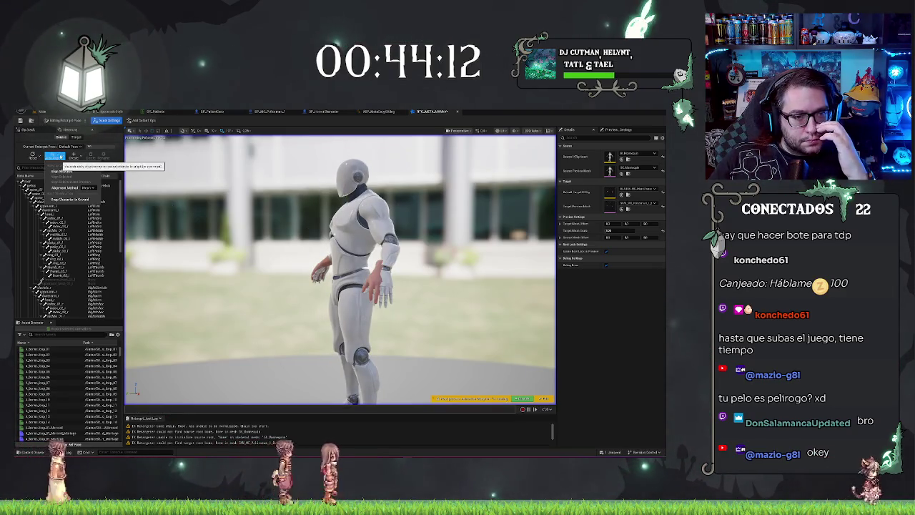
pyautogui.click(90, 188)
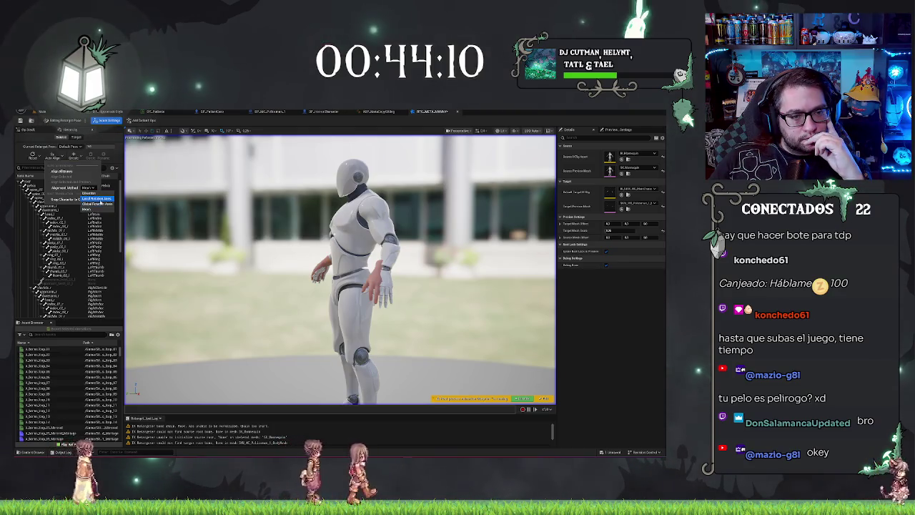
pyautogui.click(96, 199)
pyautogui.click(64, 172)
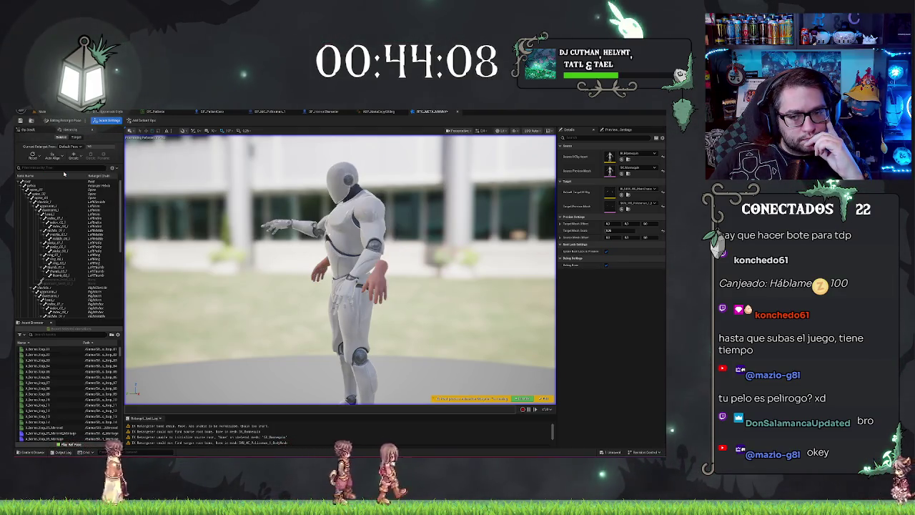
pyautogui.moveTo(344, 269); pyautogui.dragTo(313, 241)
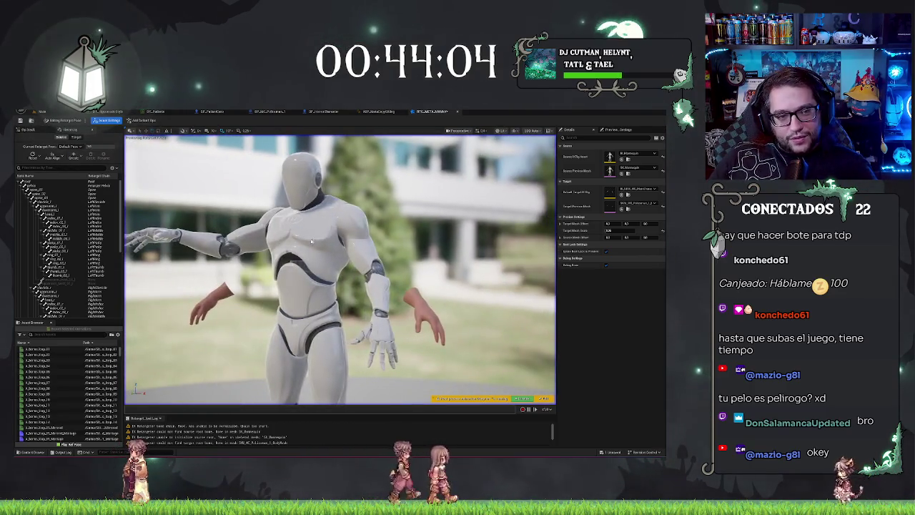
# Step: Undo again and re-align all bones with another alignment method
pyautogui.hotkey('ctrl', 'z')
pyautogui.click(74, 156)
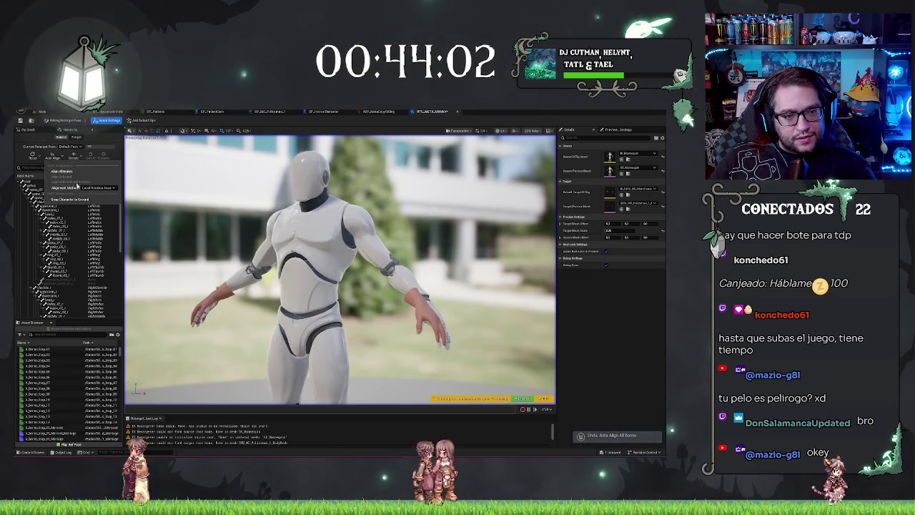
pyautogui.click(91, 188)
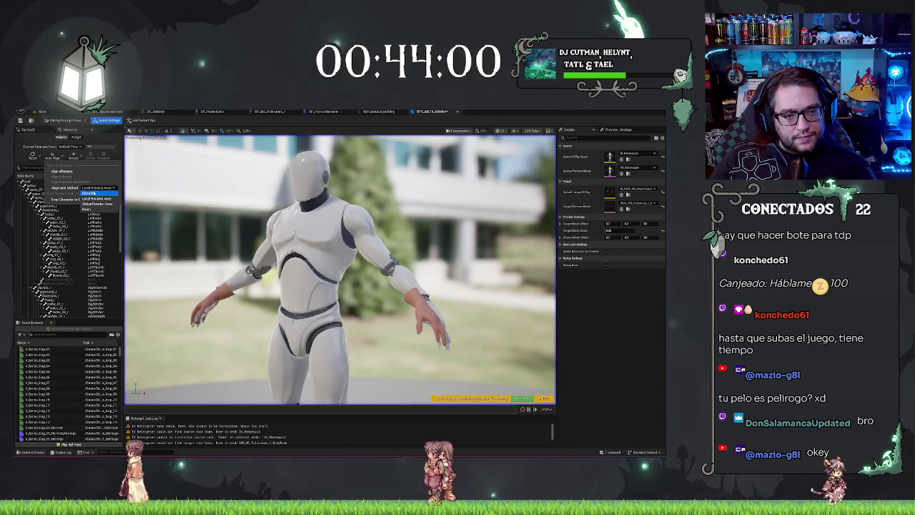
pyautogui.click(90, 193)
pyautogui.click(69, 172)
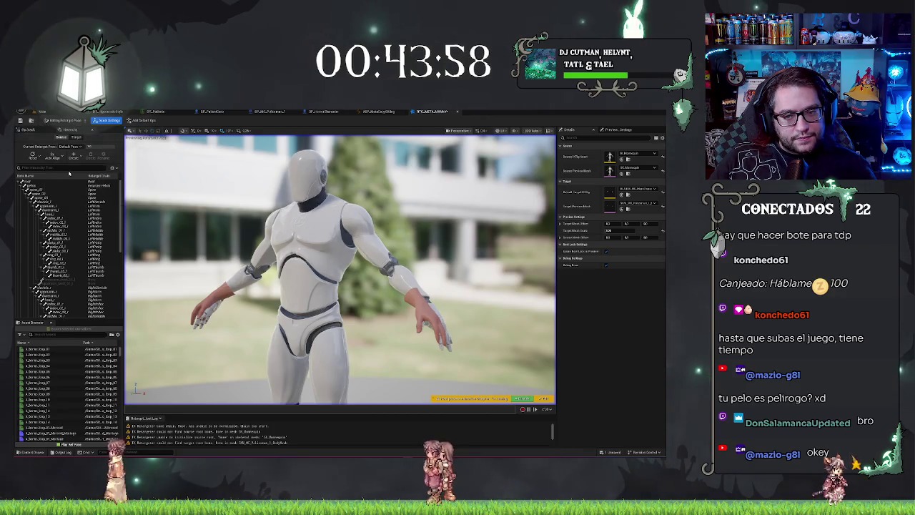
pyautogui.moveTo(339, 271)
pyautogui.mouseDown()
pyautogui.moveTo(325, 257)
pyautogui.moveTo(275, 257)
pyautogui.mouseUp()
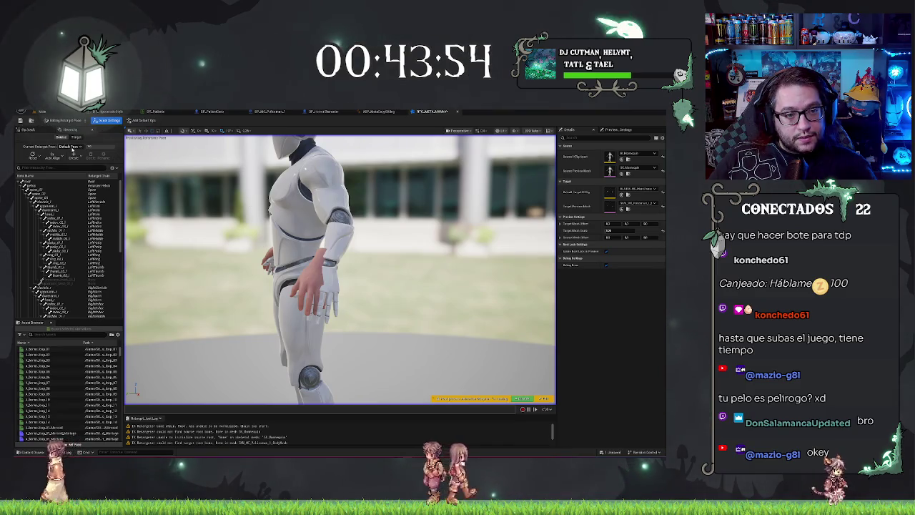
# Step: Show the other skeleton's bone hierarchy and auto-align all of its bones
pyautogui.click(76, 137)
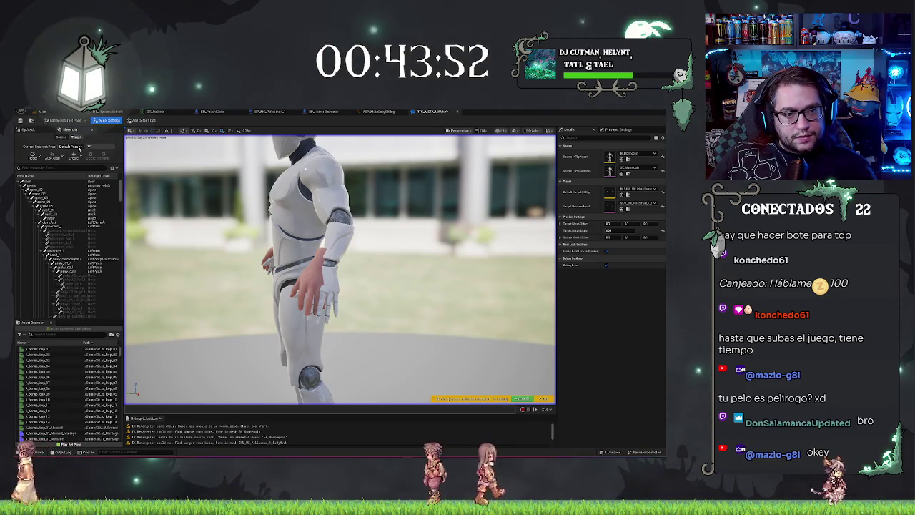
pyautogui.click(53, 155)
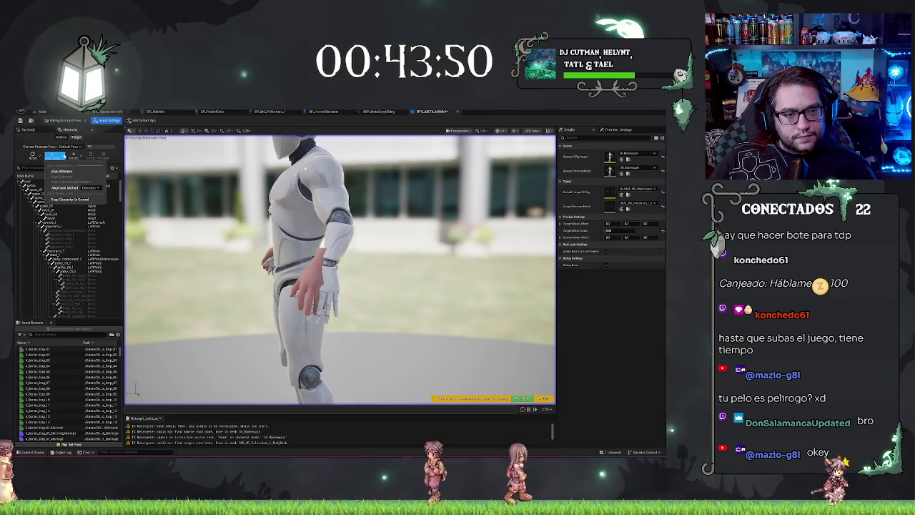
pyautogui.click(60, 171)
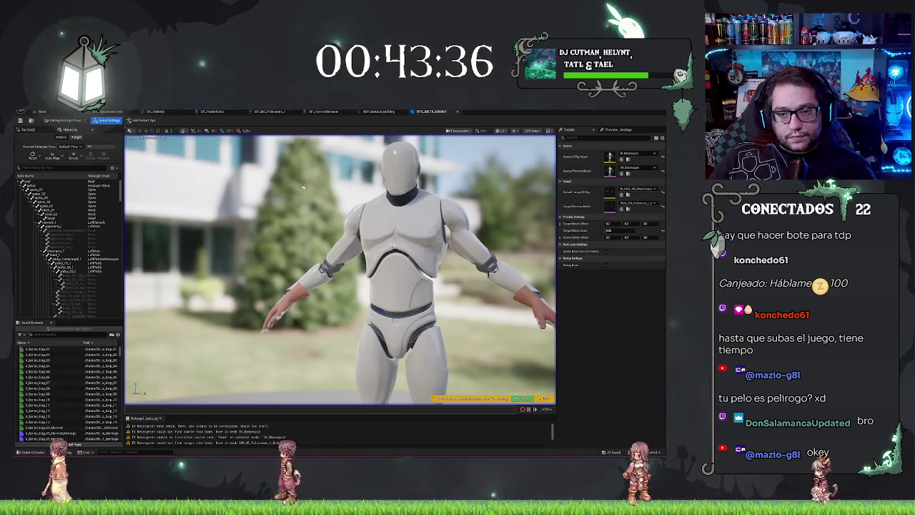
# Step: Play a mannequin animation from the Asset Browser retargeted onto the white mannequin target
pyautogui.click(40, 354)
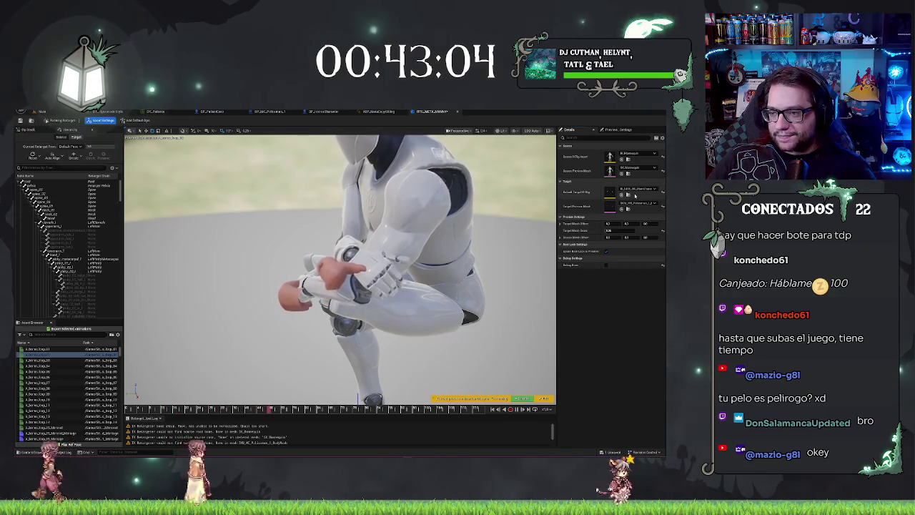
pyautogui.click(635, 190)
pyautogui.click(650, 207)
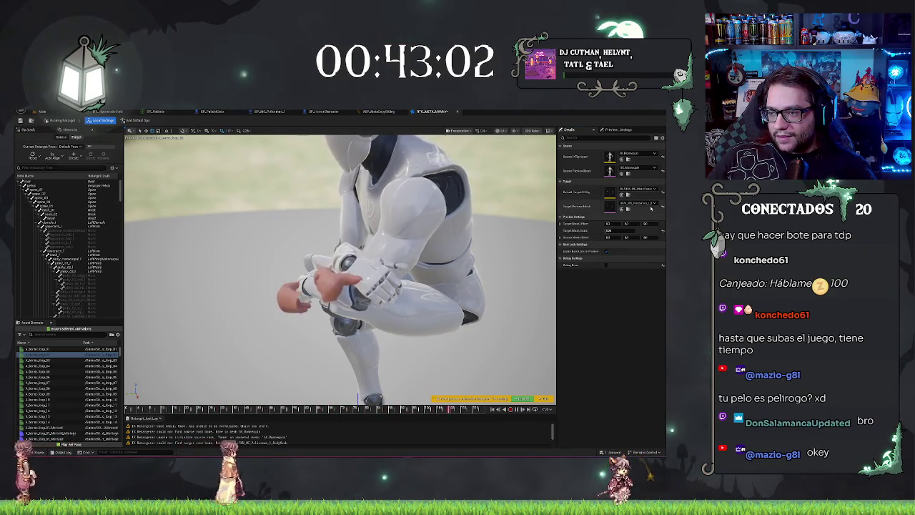
# Step: Try the MainCharacter body mesh, then set the Nurse body mesh as Target Preview Mesh
pyautogui.click(649, 205)
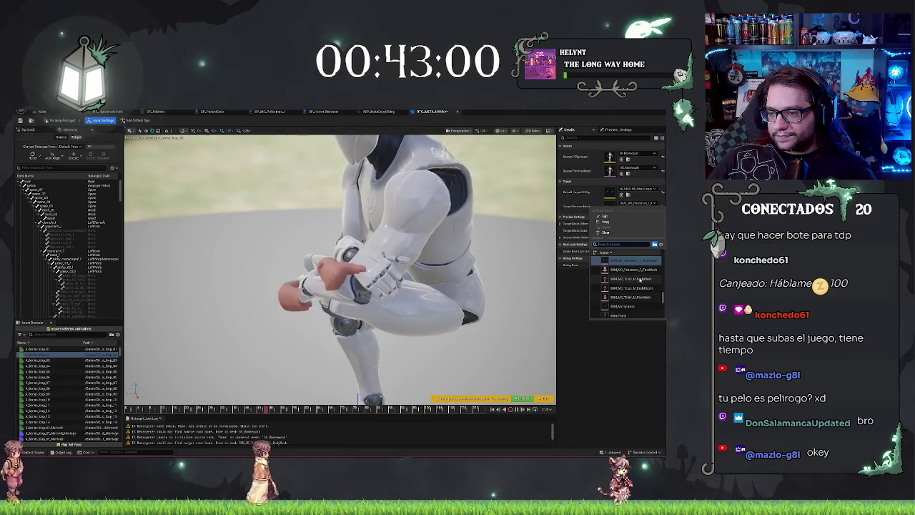
pyautogui.moveTo(636, 271)
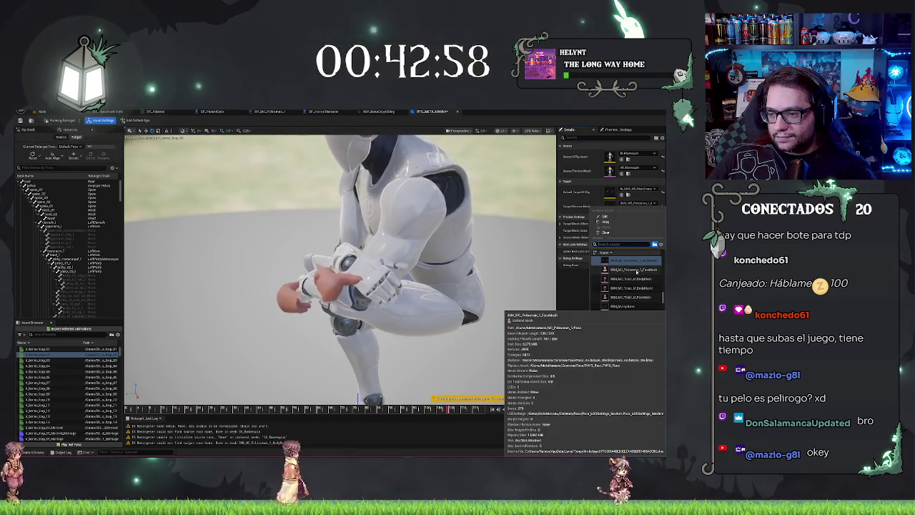
pyautogui.scroll(2, 636, 272)
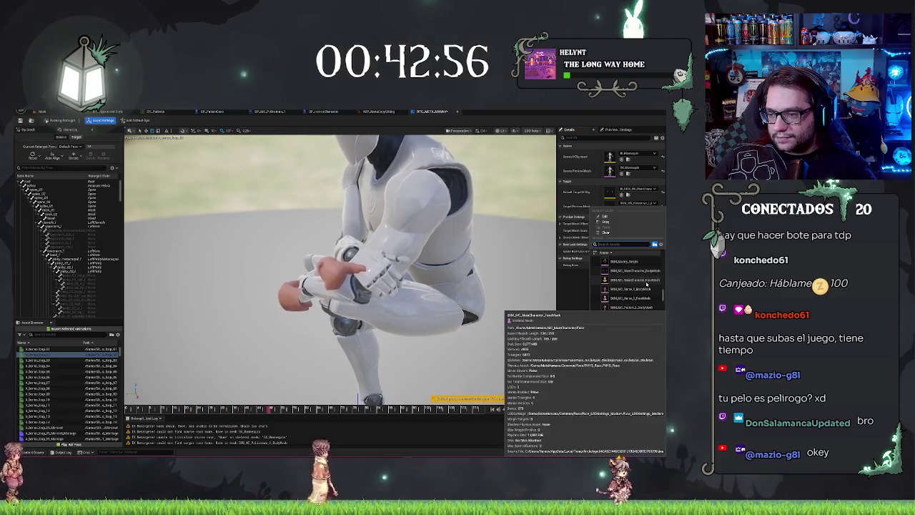
pyautogui.click(640, 271)
pyautogui.click(633, 203)
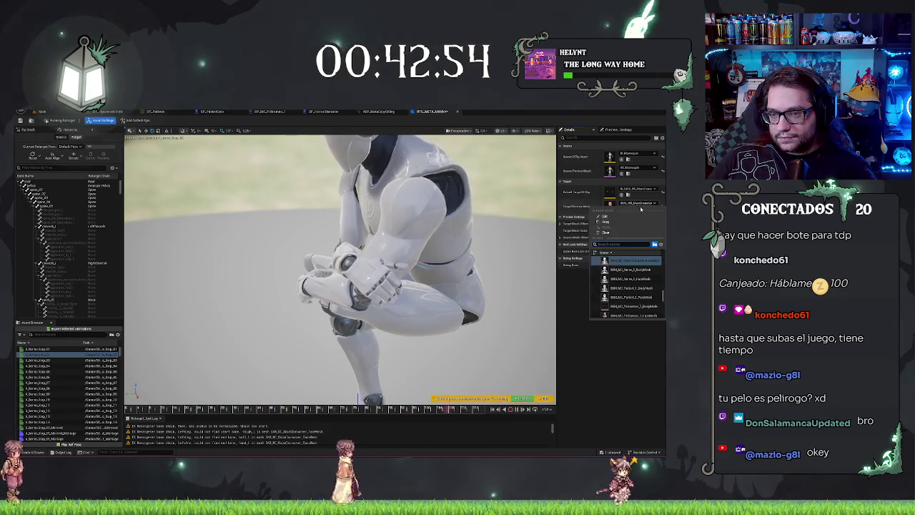
pyautogui.click(651, 271)
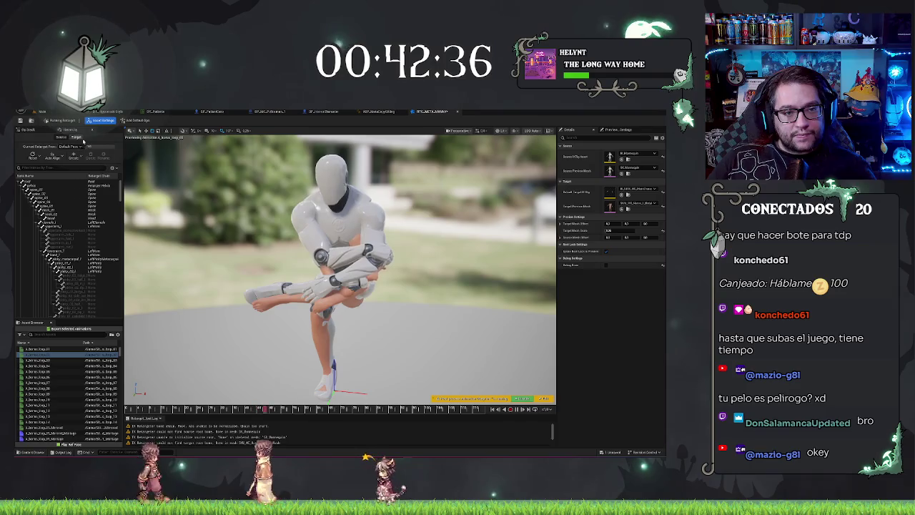
# Step: Play another animation on the Nurse target and frame the character with F
pyautogui.click(57, 360)
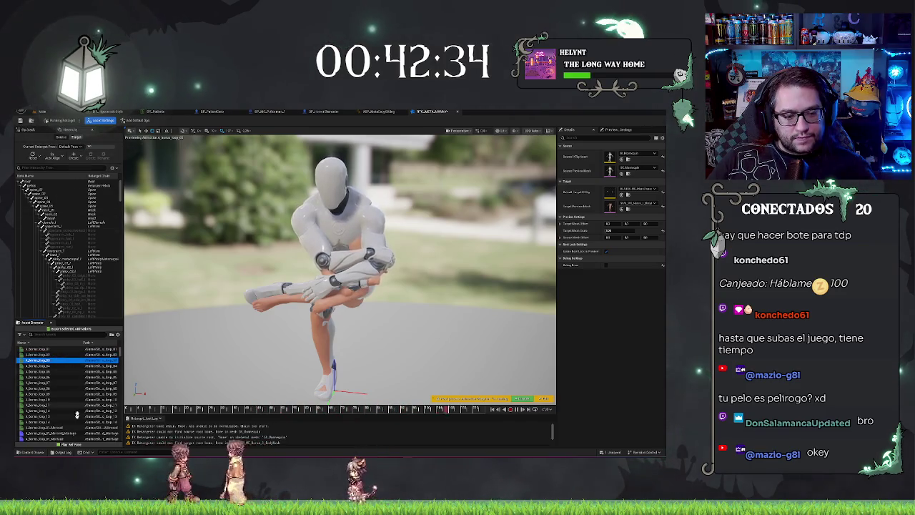
pyautogui.moveTo(339, 271)
pyautogui.mouseDown()
pyautogui.moveTo(307, 271)
pyautogui.moveTo(365, 271)
pyautogui.moveTo(394, 205)
pyautogui.mouseUp()
pyautogui.press('f')
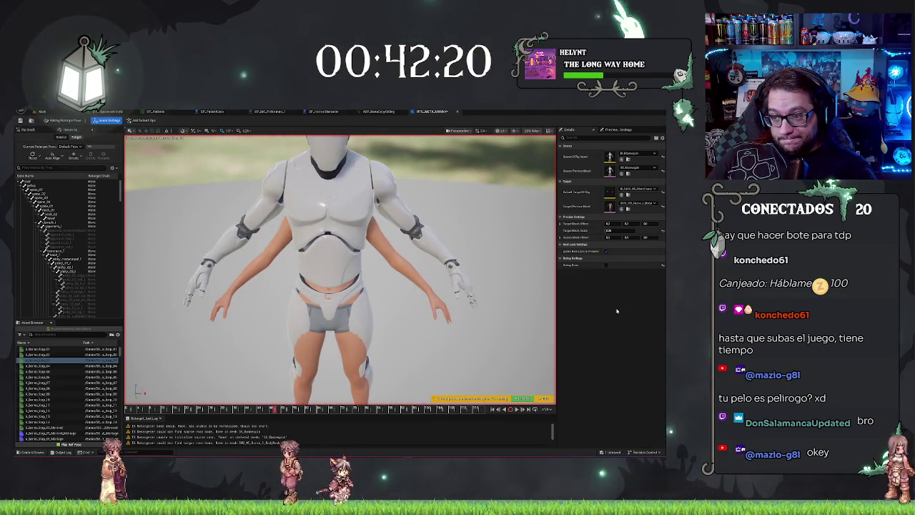
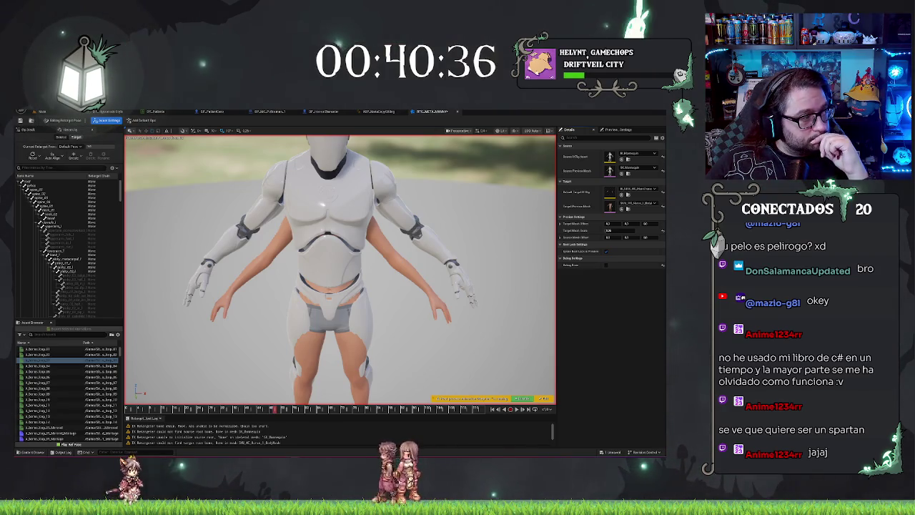
# Step: Show the Op Stack panel and scroll up and down through the list of retarget ops
pyautogui.click(27, 129)
pyautogui.scroll(-2, 75, 215)
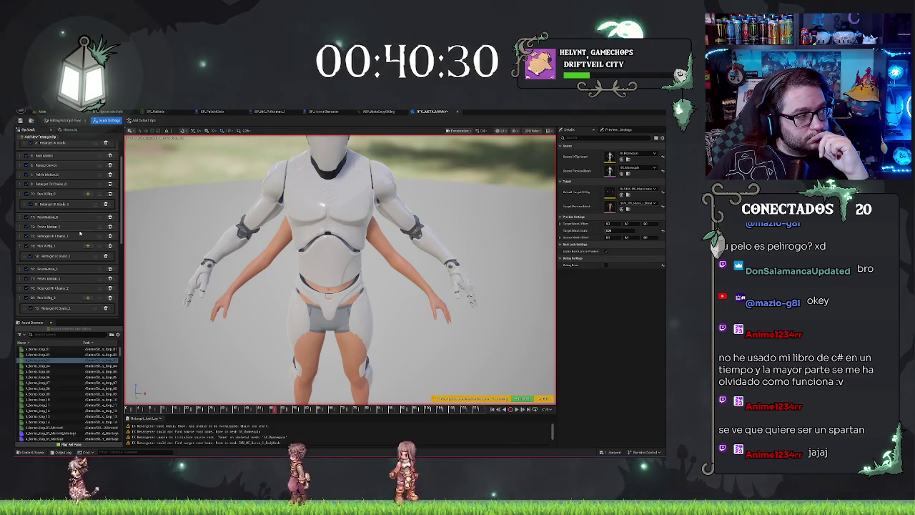
pyautogui.scroll(2, 29, 179)
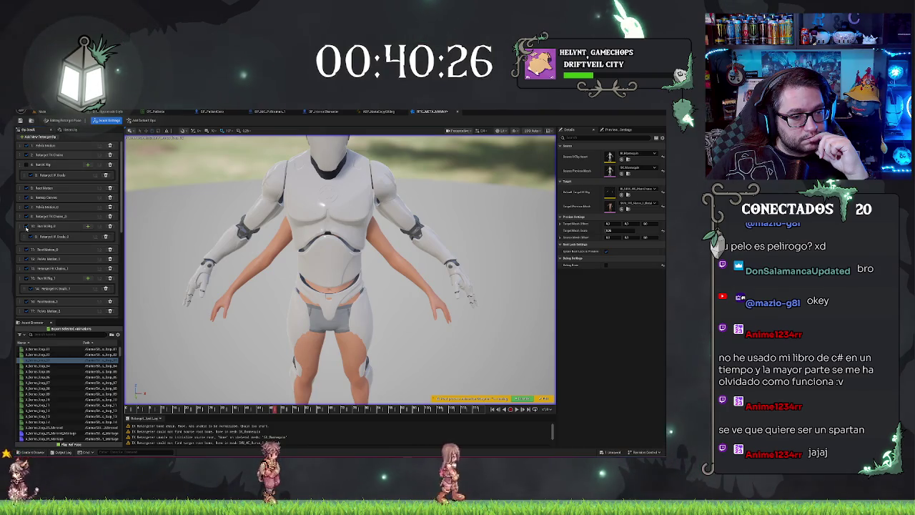
pyautogui.scroll(-5, 49, 255)
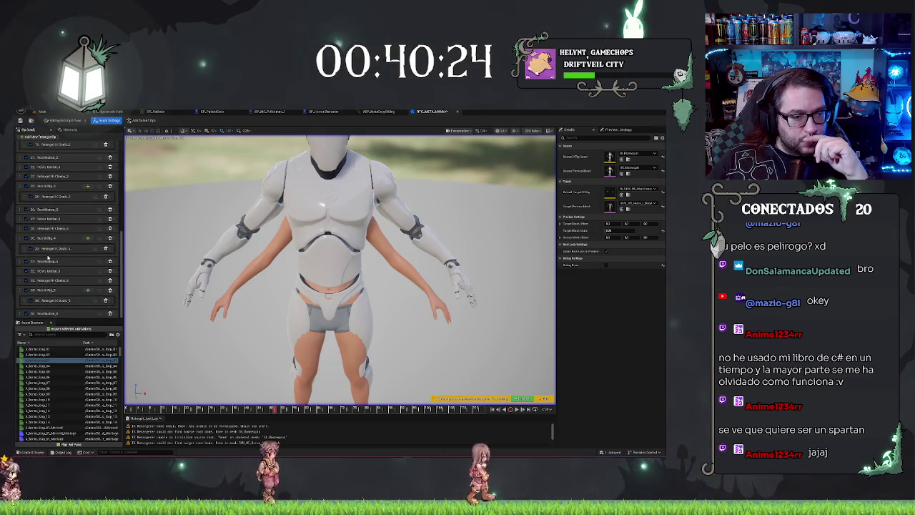
pyautogui.scroll(5, 50, 257)
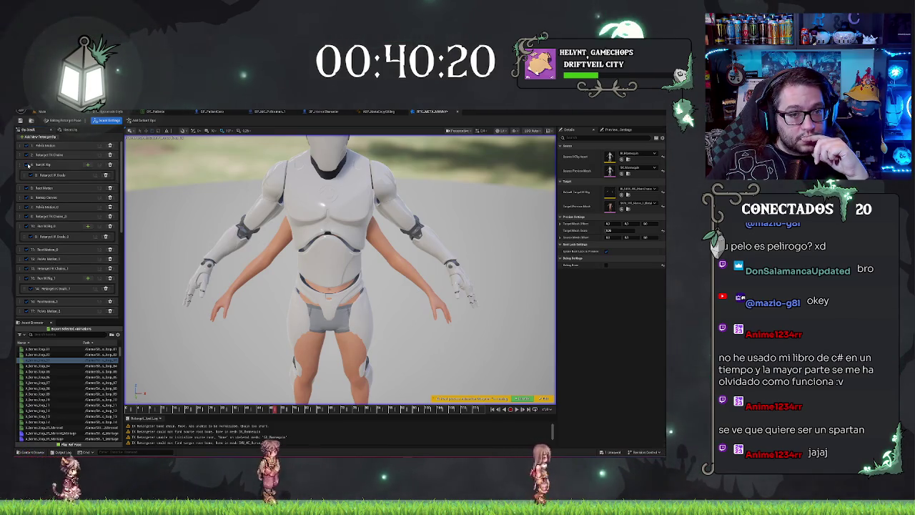
pyautogui.click(633, 204)
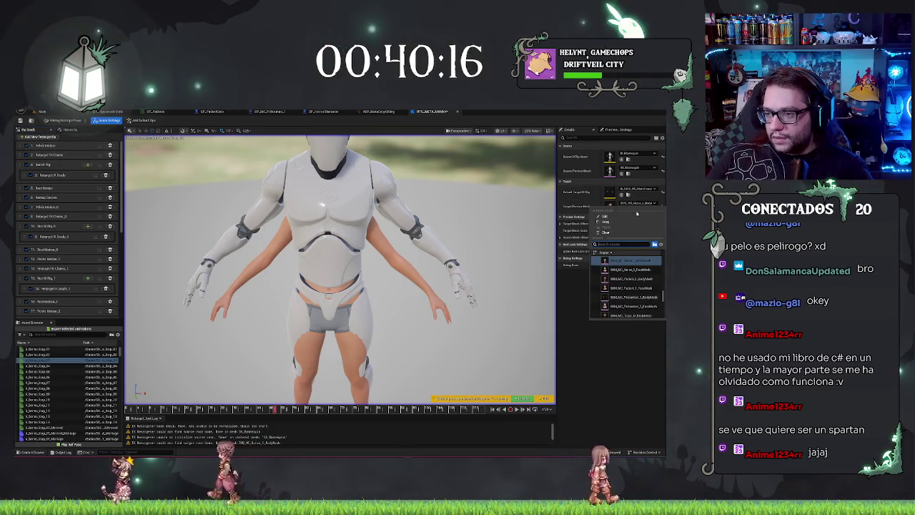
# Step: Browse the target IK rig choices, leaving the IK rig unchanged
pyautogui.click(638, 190)
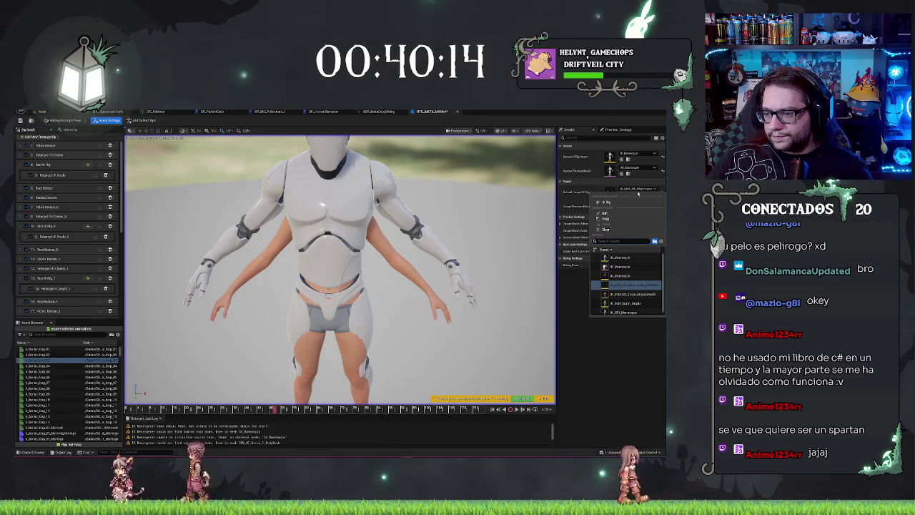
pyautogui.click(641, 284)
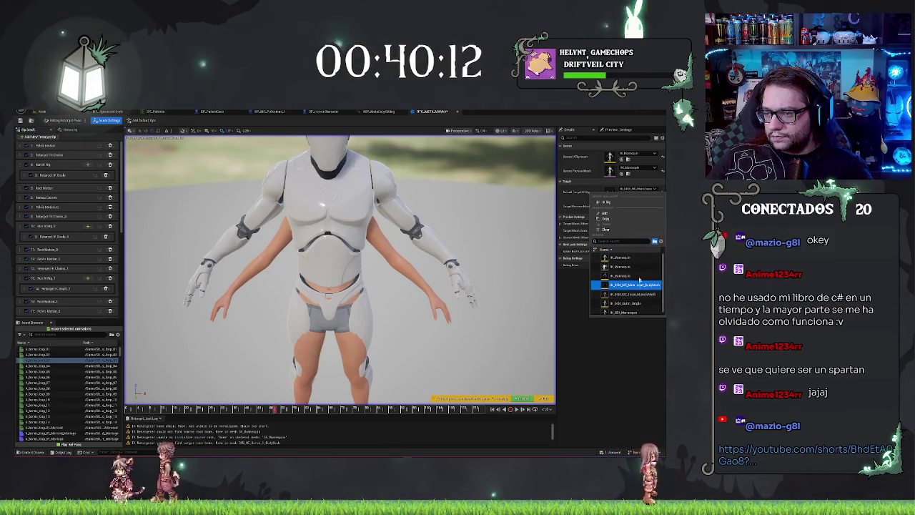
pyautogui.press('Escape')
# Step: Set the target preview mesh to the mesh found by searching 'pel', then orbit around it
pyautogui.click(636, 206)
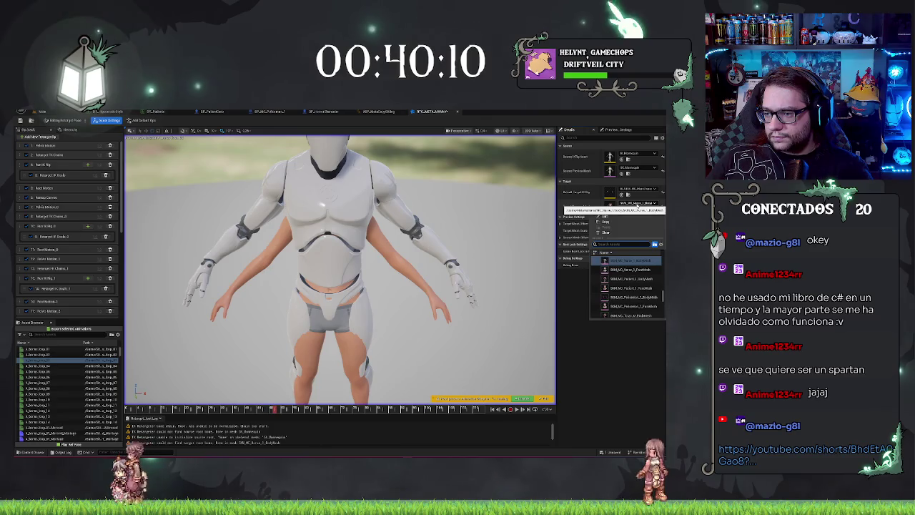
pyautogui.scroll(1, 638, 277)
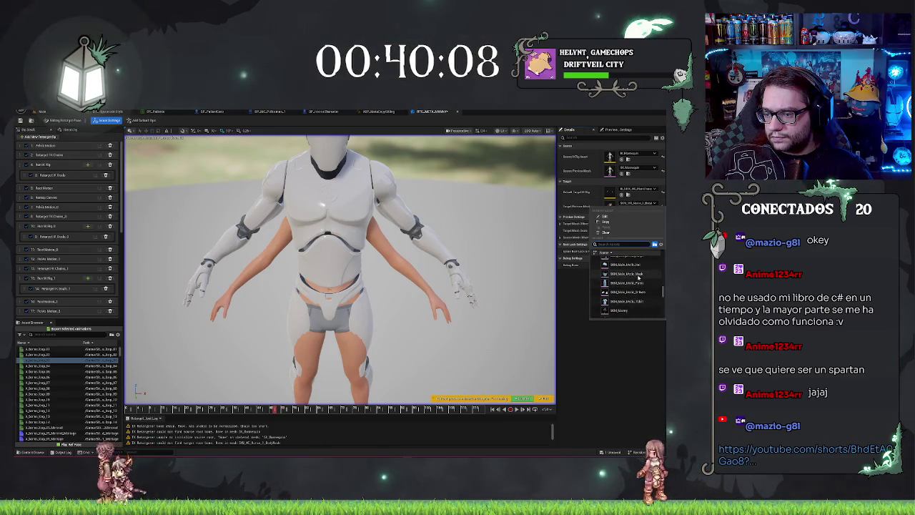
pyautogui.moveTo(640, 280)
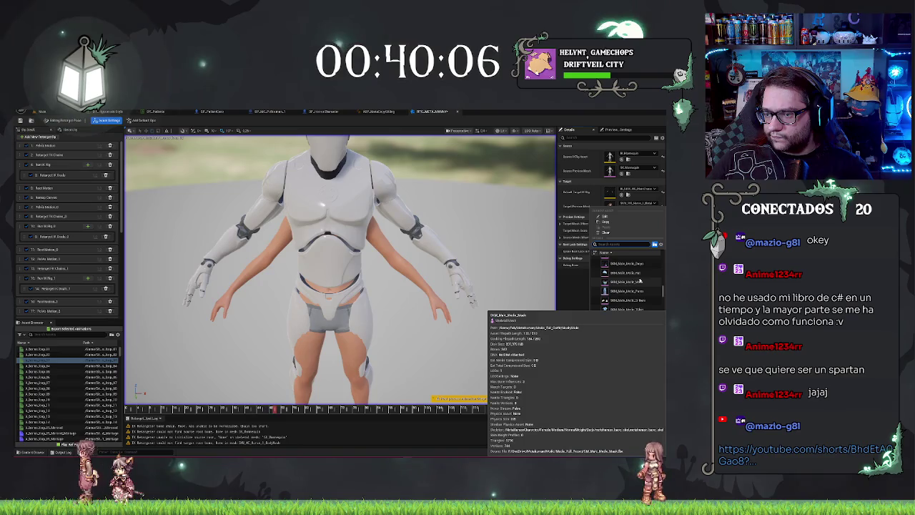
pyautogui.scroll(5, 636, 284)
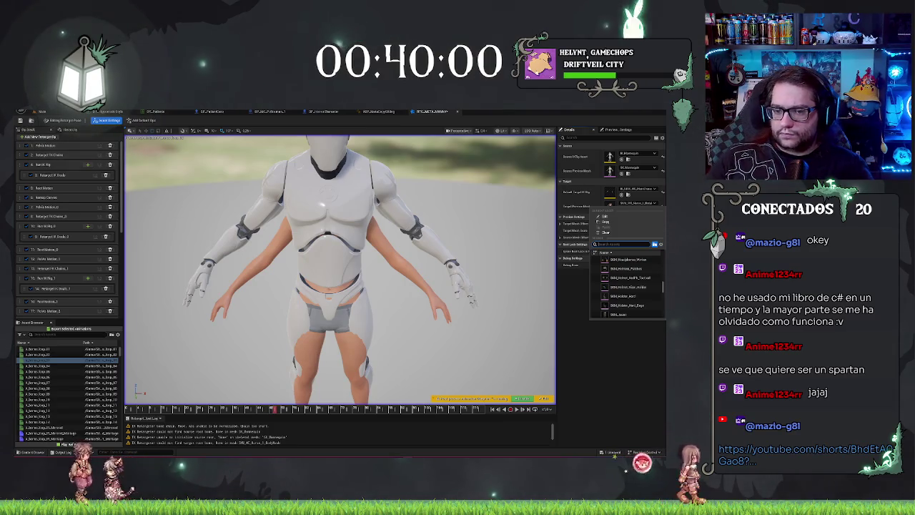
pyautogui.write('pel')
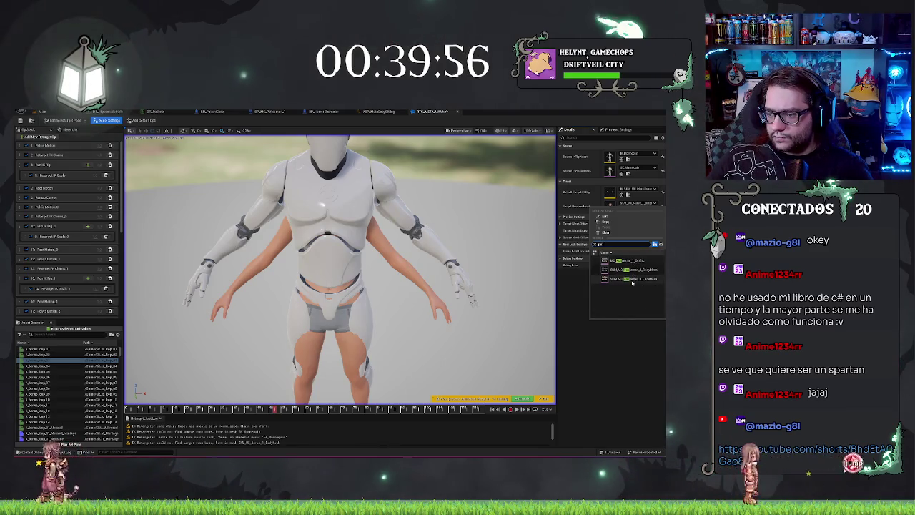
pyautogui.click(634, 269)
pyautogui.moveTo(140, 206)
pyautogui.mouseDown()
pyautogui.moveTo(143, 229)
pyautogui.moveTo(136, 186)
pyautogui.moveTo(140, 206)
pyautogui.mouseUp()
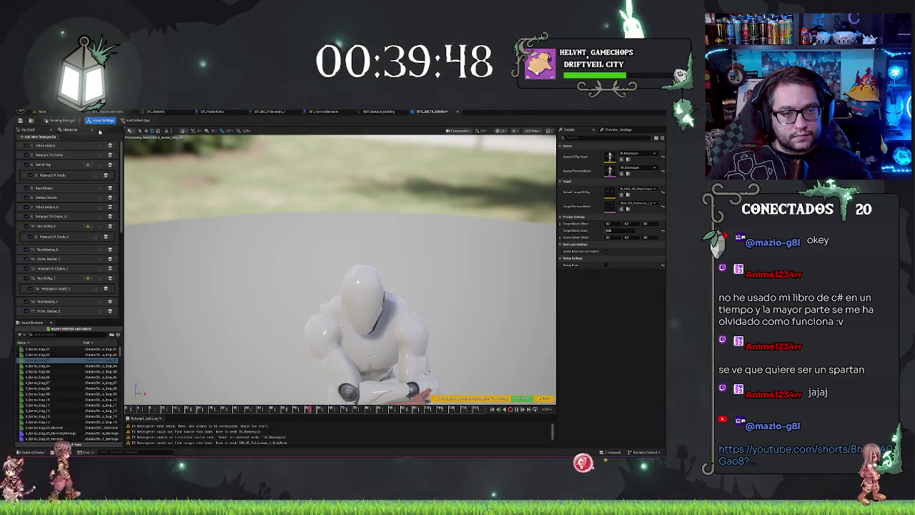
# Step: Delete all eleven old retarget ops, then refill the stack with the default ops
pyautogui.click(110, 146)
pyautogui.click(110, 146)
pyautogui.click(110, 146)
pyautogui.click(110, 146)
pyautogui.click(110, 146)
pyautogui.click(110, 146)
pyautogui.click(110, 146)
pyautogui.click(111, 145)
pyautogui.click(112, 146)
pyautogui.click(111, 146)
pyautogui.click(112, 146)
pyautogui.click(112, 146)
pyautogui.click(112, 146)
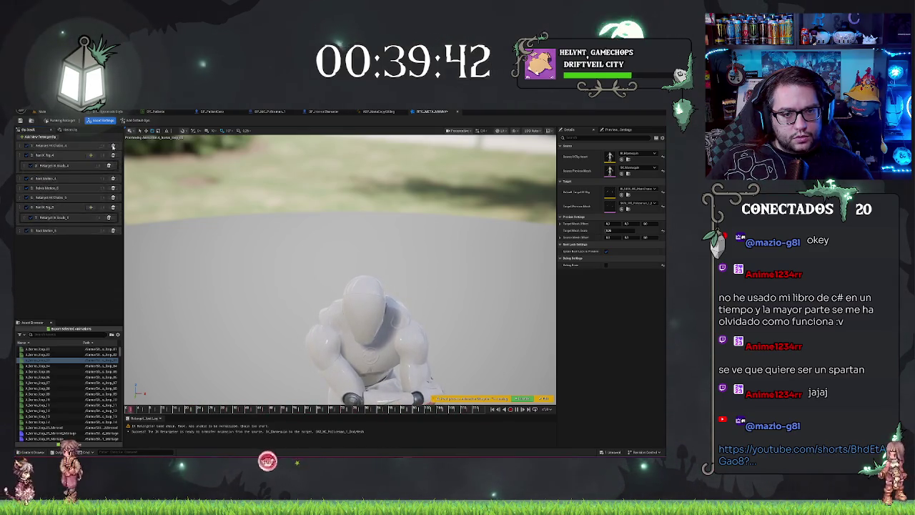
pyautogui.click(112, 146)
pyautogui.click(112, 145)
pyautogui.click(113, 146)
pyautogui.click(113, 146)
pyautogui.click(112, 146)
pyautogui.click(112, 146)
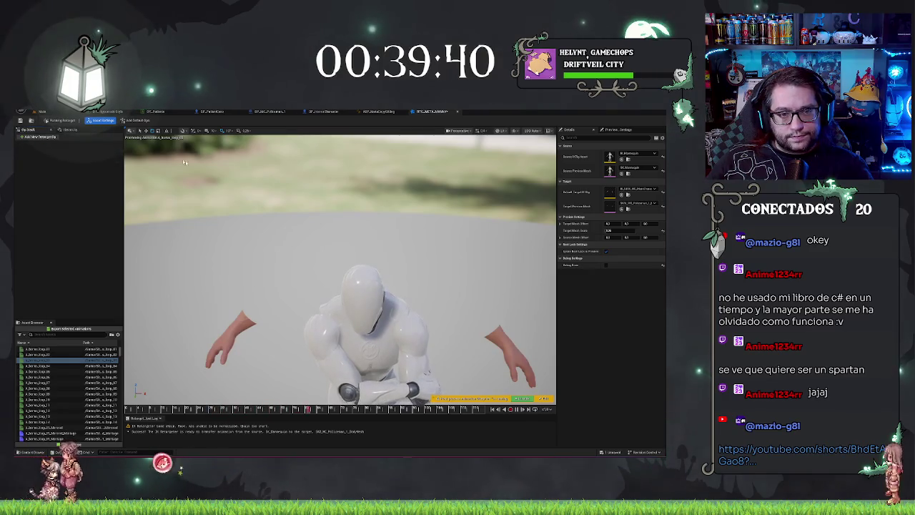
pyautogui.click(138, 121)
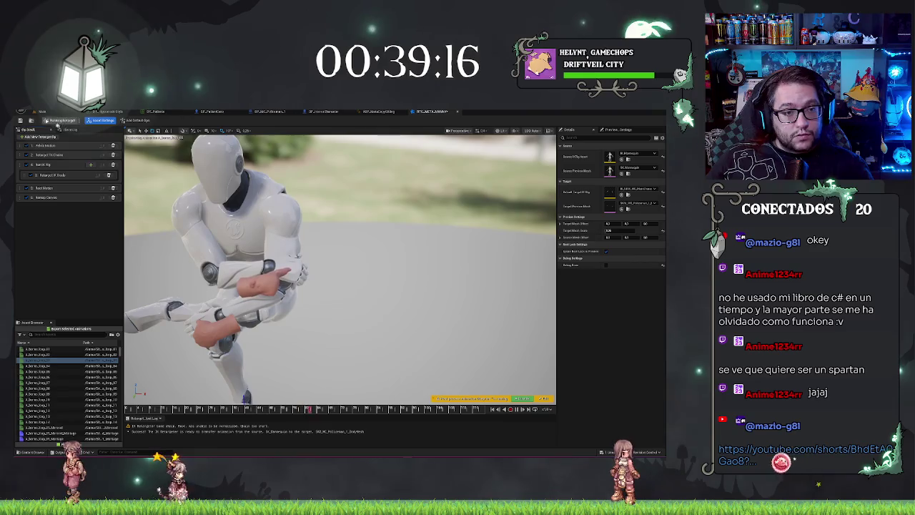
# Step: Zoom in on the legs and hands, then set Target Mesh Offset X to 0 and Y to -5.23
pyautogui.scroll(3, 217, 213)
pyautogui.moveTo(217, 212); pyautogui.dragTo(217, 212)
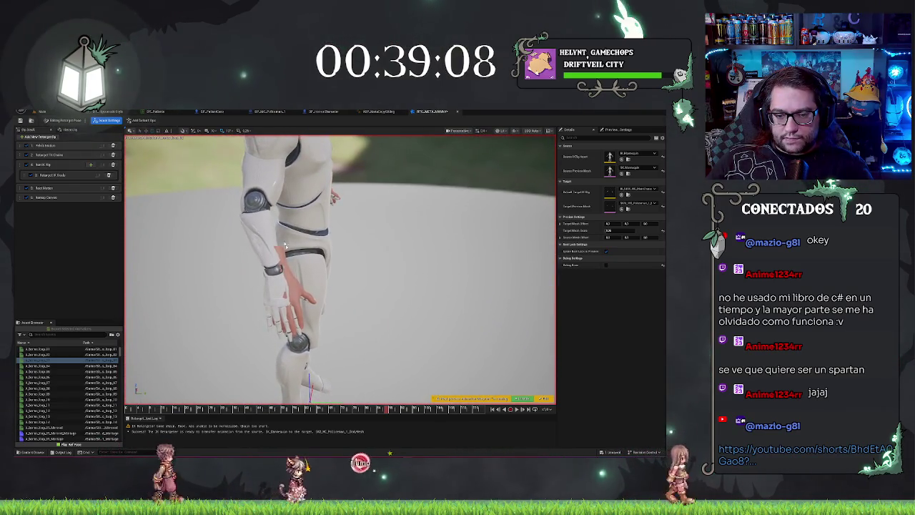
pyautogui.moveTo(341, 269); pyautogui.dragTo(341, 270)
pyautogui.moveTo(615, 223); pyautogui.dragTo(611, 223)
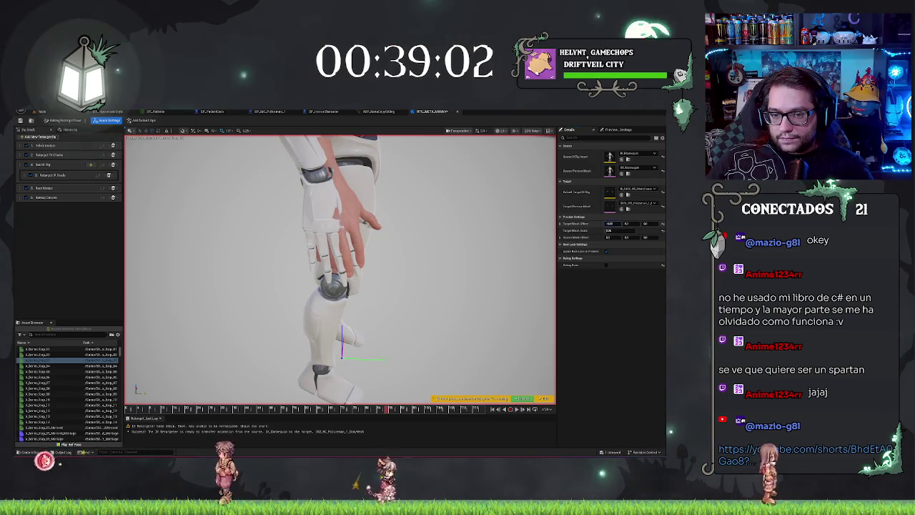
pyautogui.write('0')
pyautogui.press('Tab')
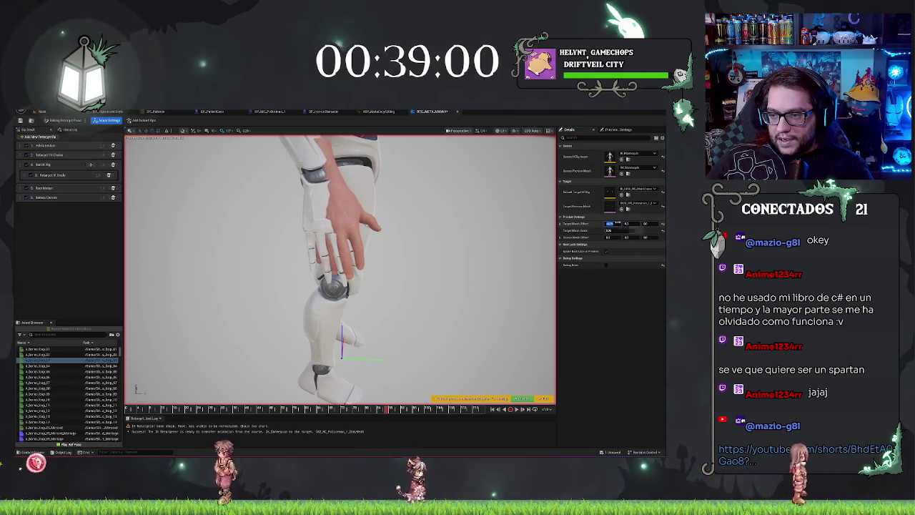
pyautogui.write('-5.23')
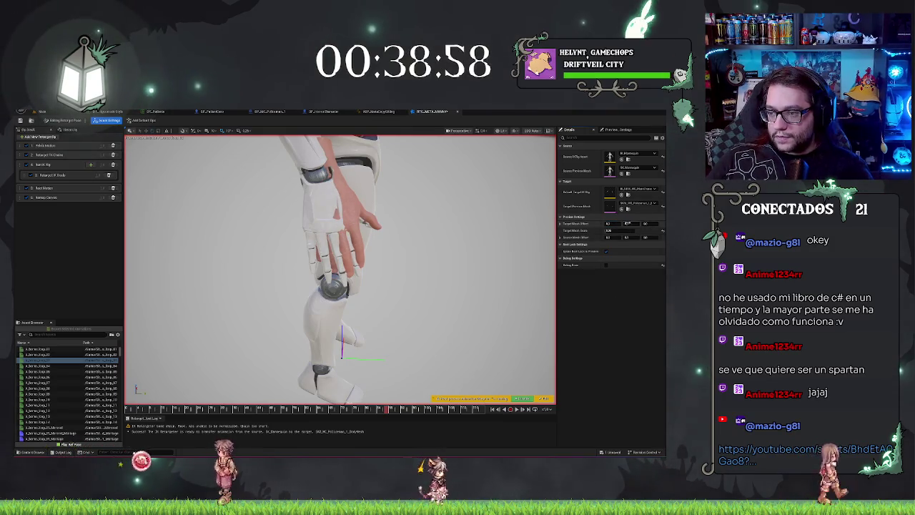
pyautogui.moveTo(627, 223); pyautogui.dragTo(623, 223)
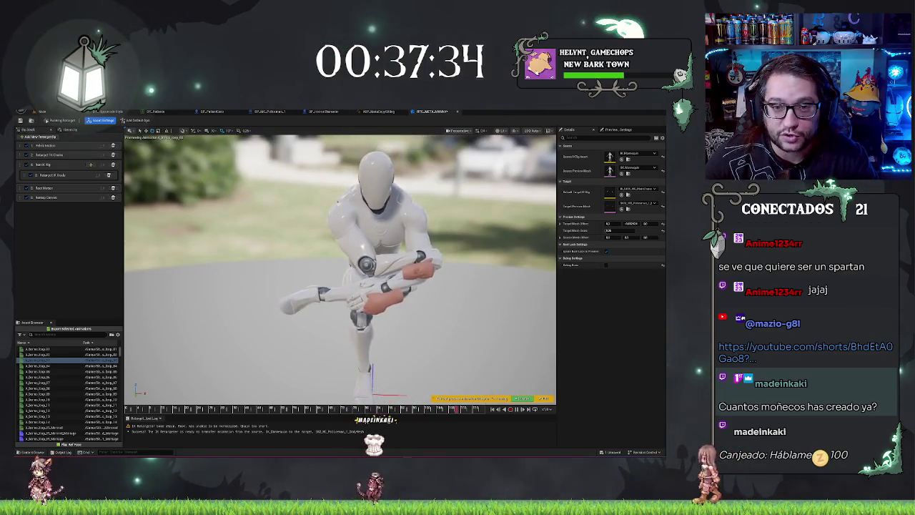
# Step: Return to the level editor, open the MetaHumans folder, and click through MC_Tirada, MC_Policeman and another character folder
pyautogui.click(41, 112)
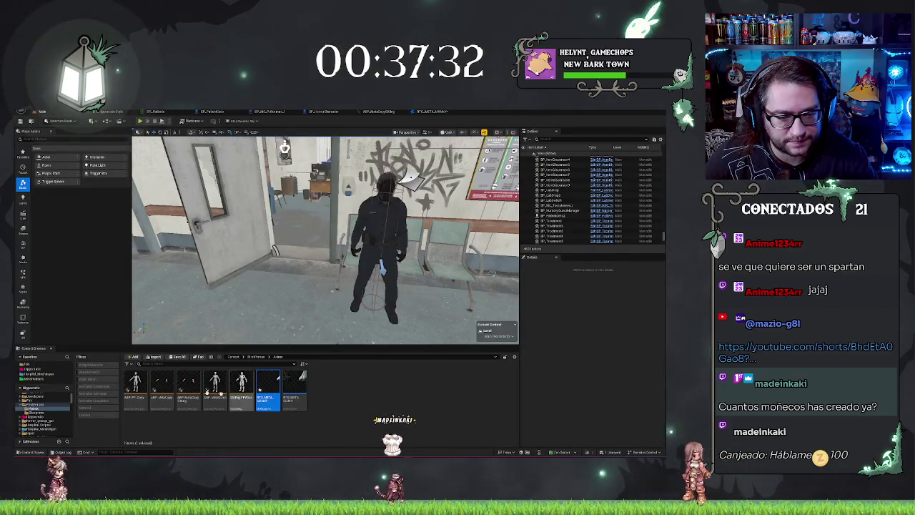
pyautogui.click(31, 369)
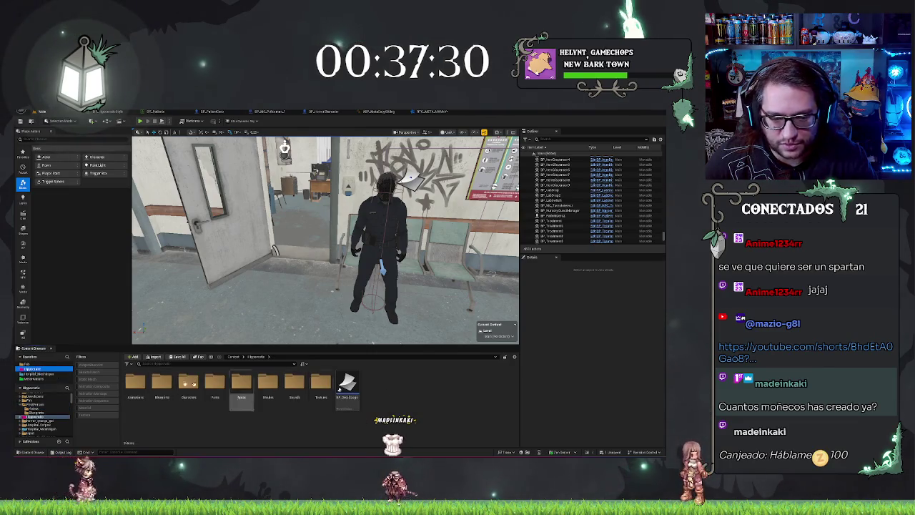
pyautogui.click(44, 378)
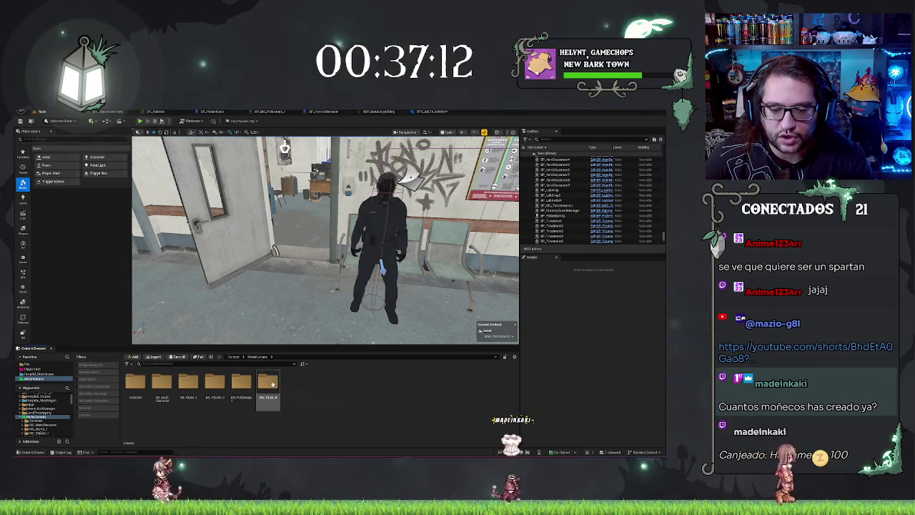
pyautogui.click(268, 383)
pyautogui.click(241, 382)
pyautogui.click(215, 383)
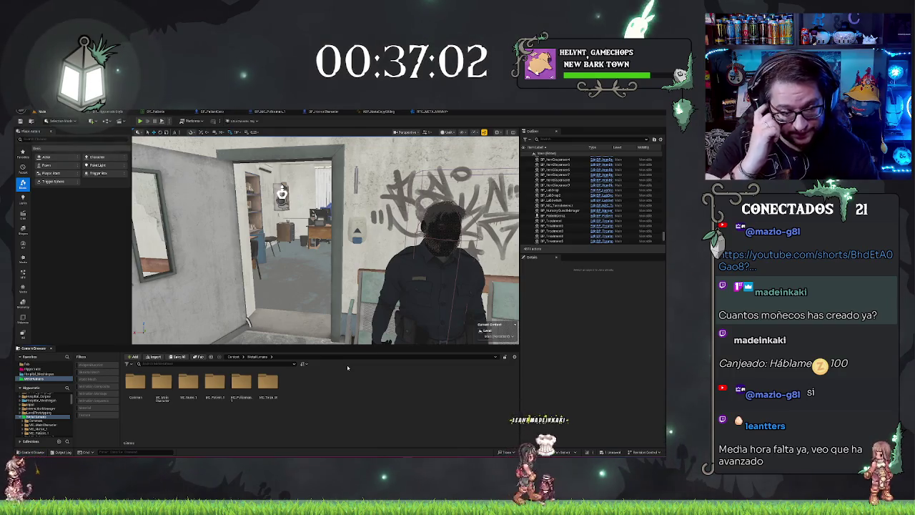
pyautogui.moveTo(326, 240)
pyautogui.mouseDown()
pyautogui.moveTo(466, 177)
pyautogui.moveTo(336, 189)
pyautogui.moveTo(293, 204)
pyautogui.mouseUp()
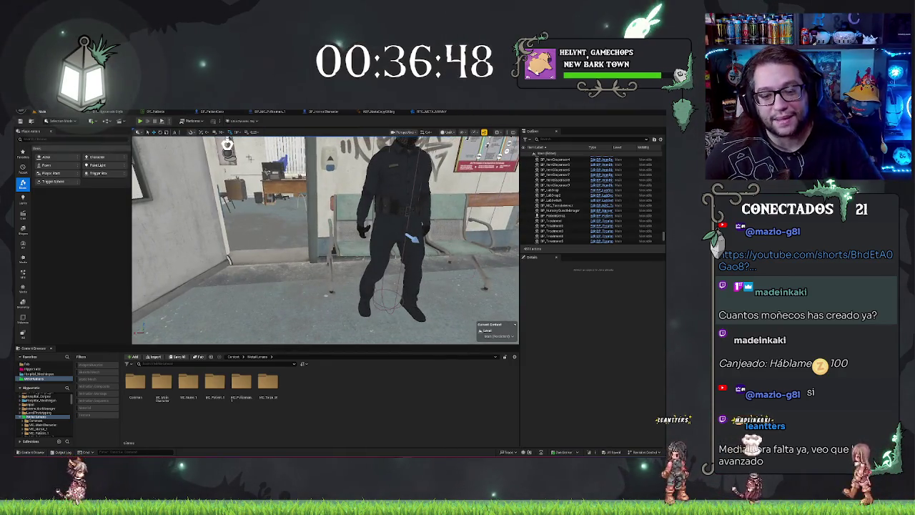
# Step: Fly the viewport camera closer to the policeman character in the hallway
pyautogui.moveTo(293, 204); pyautogui.dragTo(286, 207)
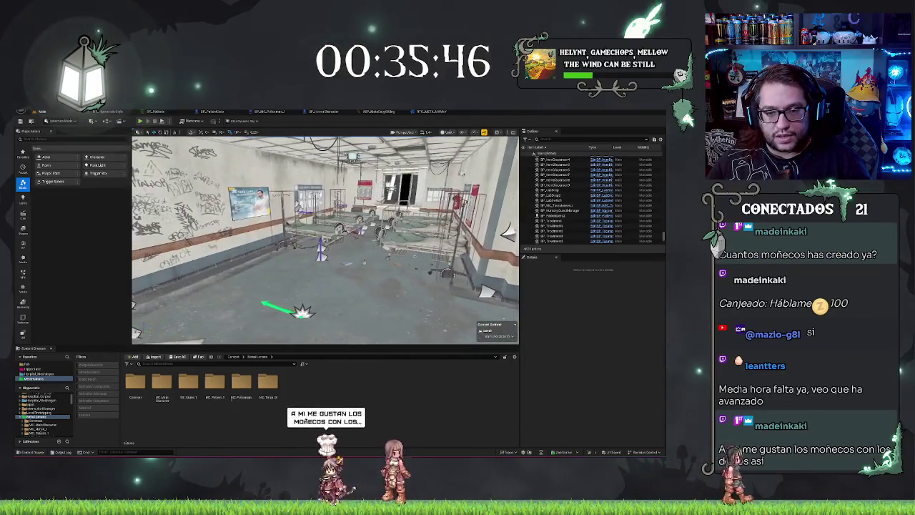
pyautogui.rightClick(352, 276)
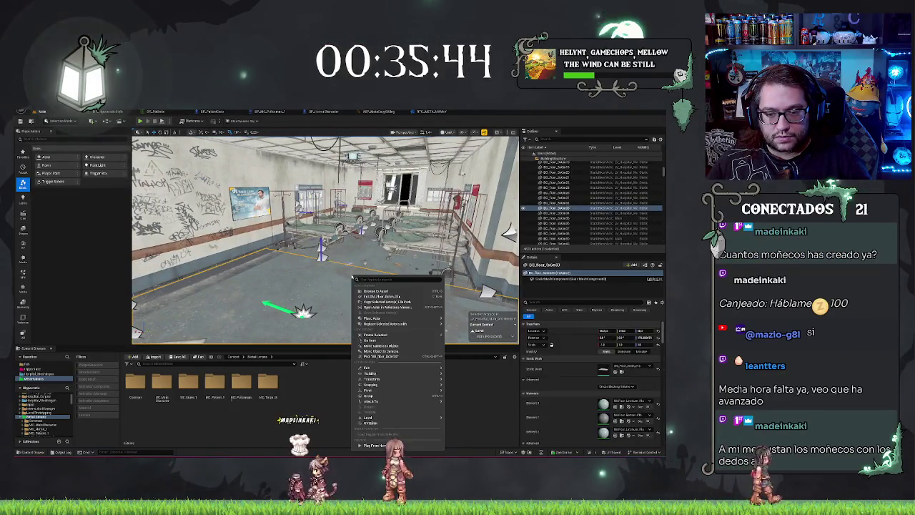
pyautogui.press('Escape')
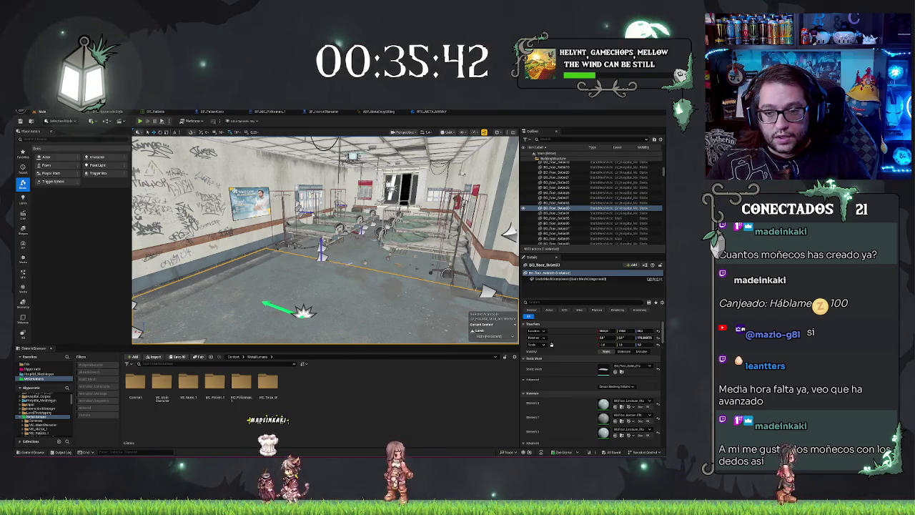
pyautogui.hotkey('alt', 'p')
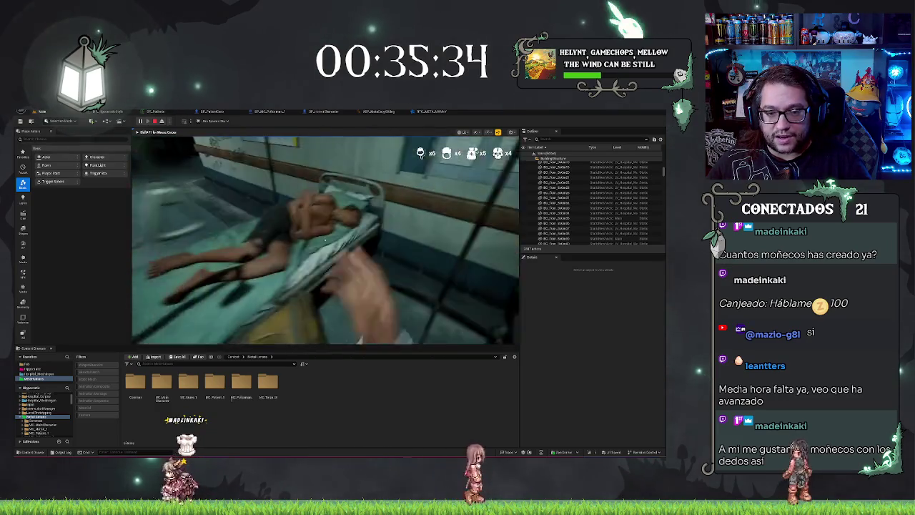
pyautogui.press('Escape')
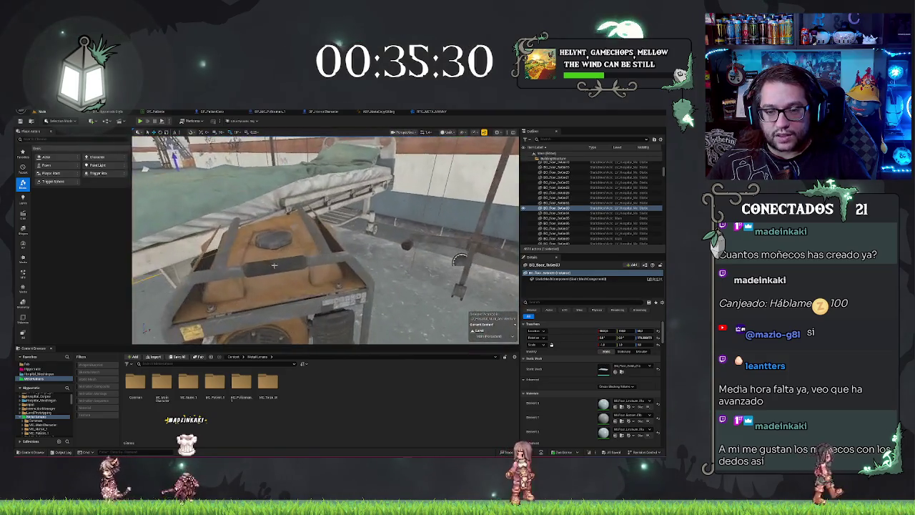
pyautogui.click(273, 265)
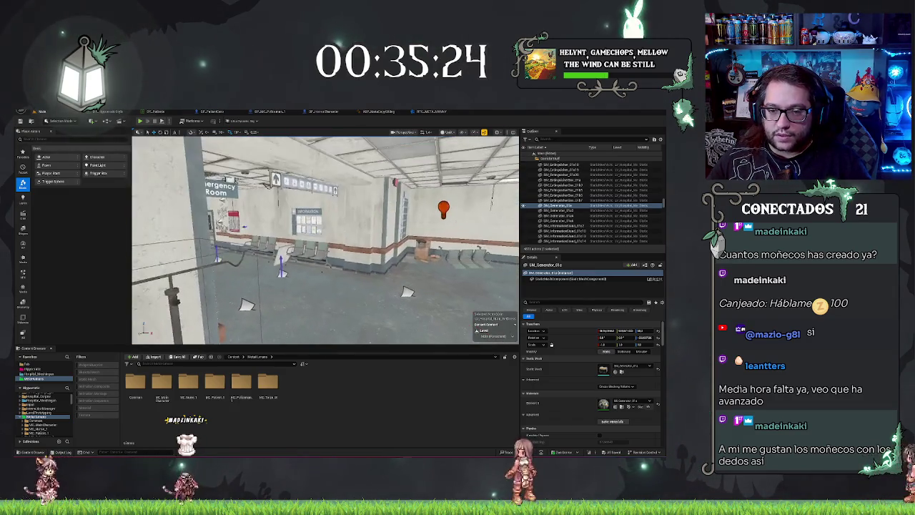
pyautogui.press('Escape')
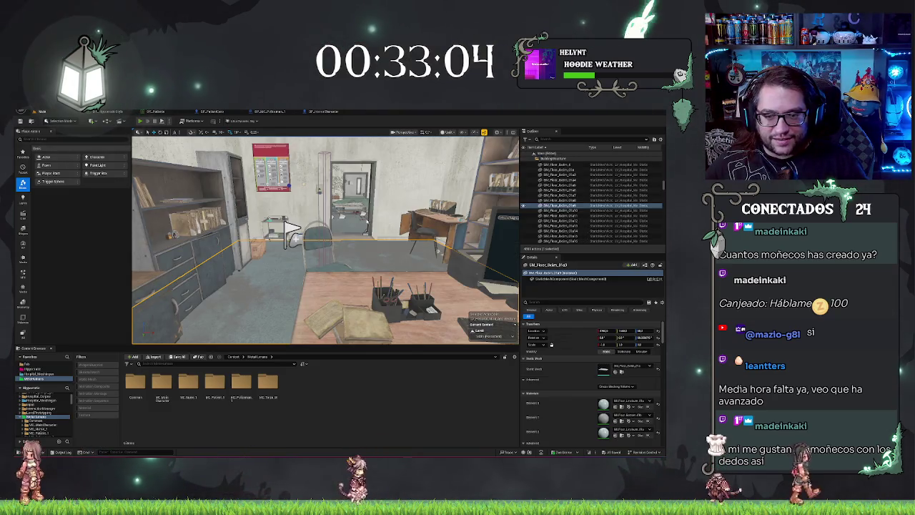
# Step: Playtest the hospital level in the editor with Alt+P, then stop it with Esc
pyautogui.hotkey('alt', 'p')
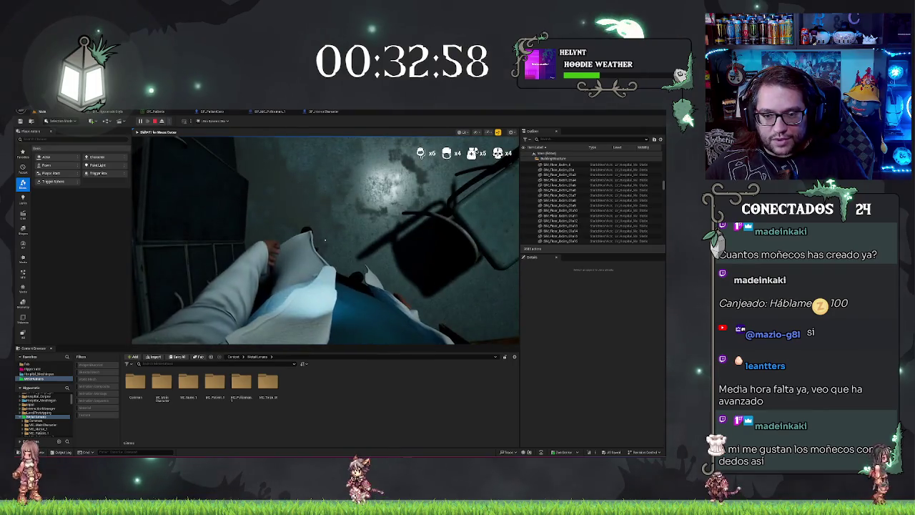
pyautogui.press('Escape')
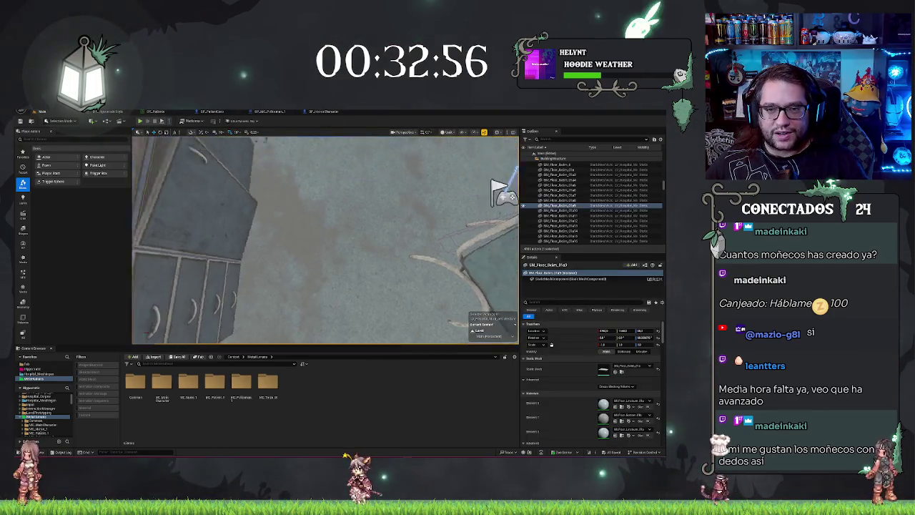
pyautogui.scroll(-5, 326, 240)
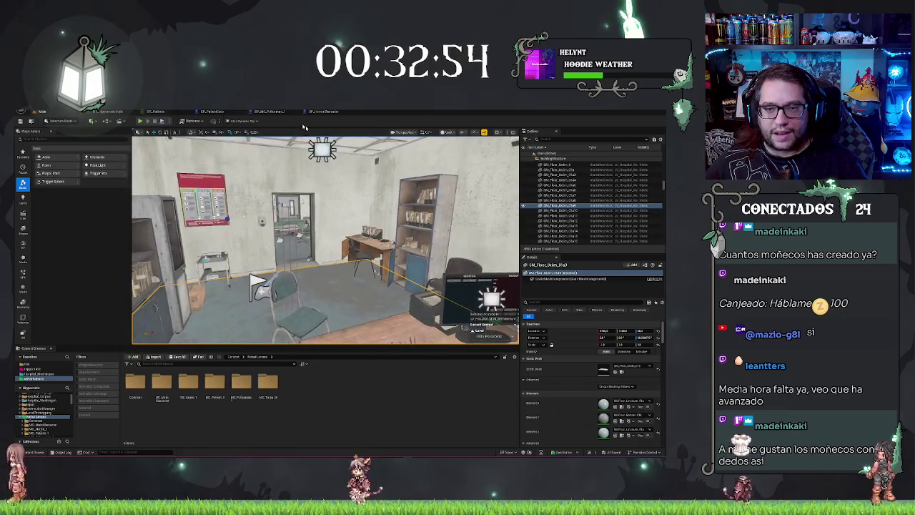
# Step: Bring up the BP_HorrorCharacter event graph and pan it slightly
pyautogui.click(322, 112)
pyautogui.moveTo(434, 260); pyautogui.dragTo(412, 271)
pyautogui.click(268, 112)
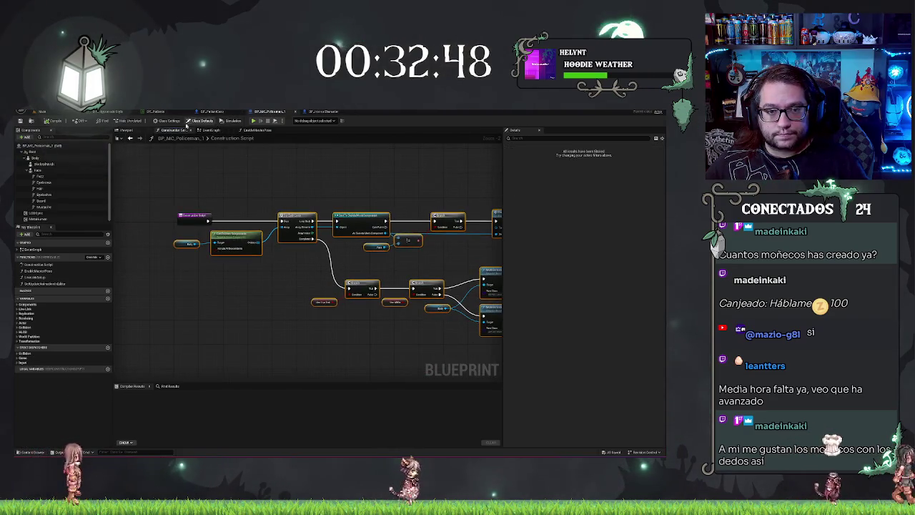
# Step: In BP_MC_Policeman_1's Viewport, select the Body component and inspect its Anim Class list without changing it
pyautogui.click(126, 129)
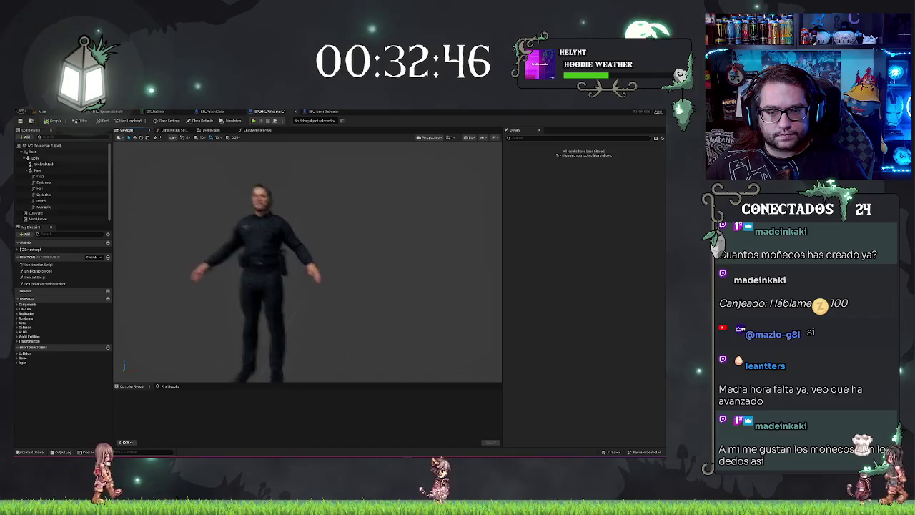
pyautogui.click(75, 158)
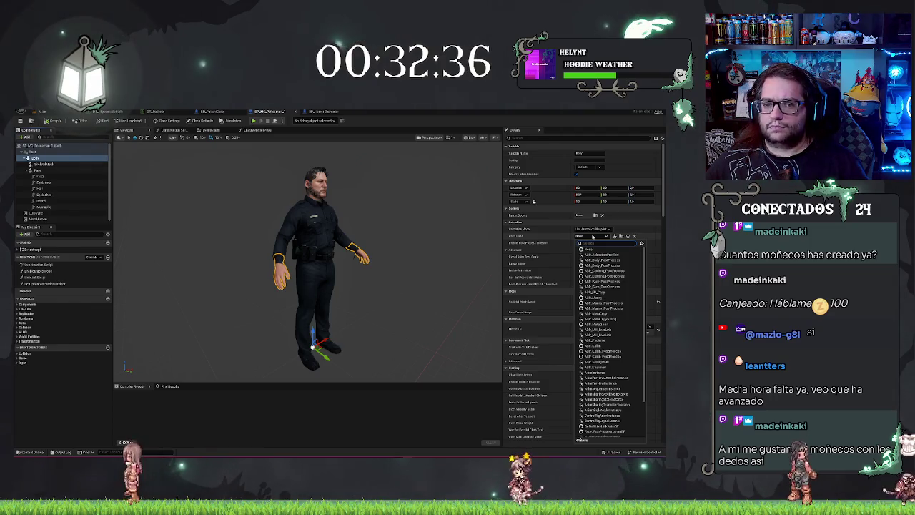
pyautogui.click(592, 236)
pyautogui.click(592, 236)
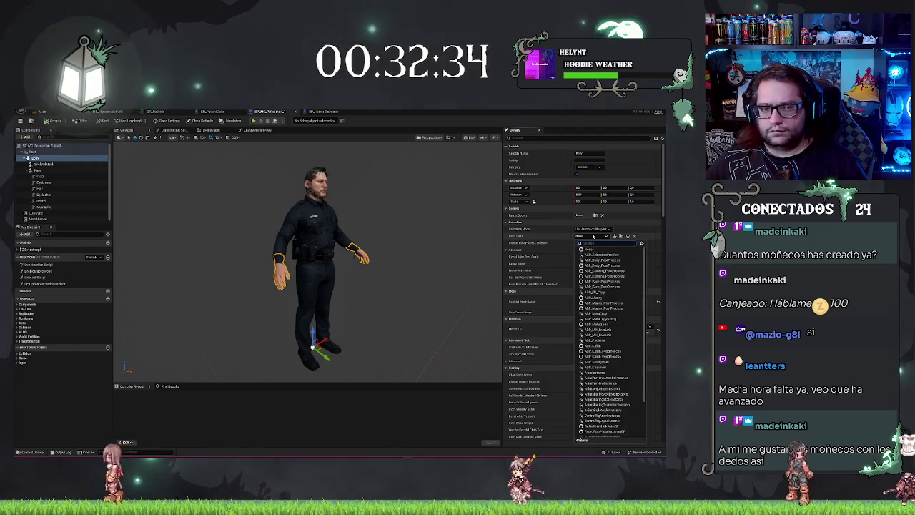
pyautogui.click(592, 236)
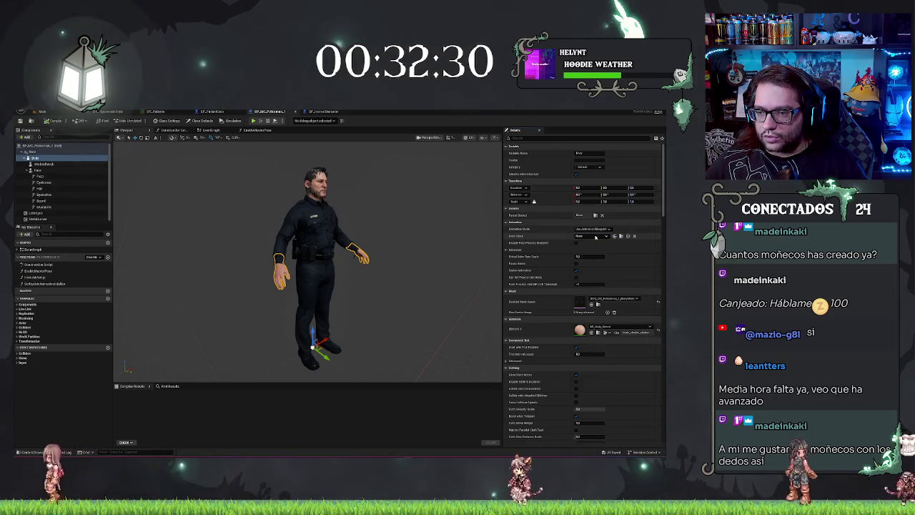
pyautogui.click(595, 237)
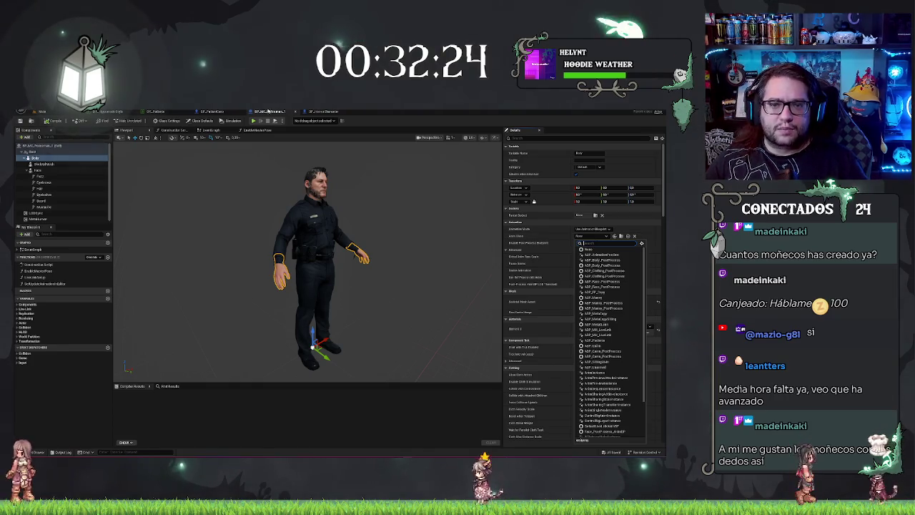
pyautogui.press('Escape')
pyautogui.click(211, 112)
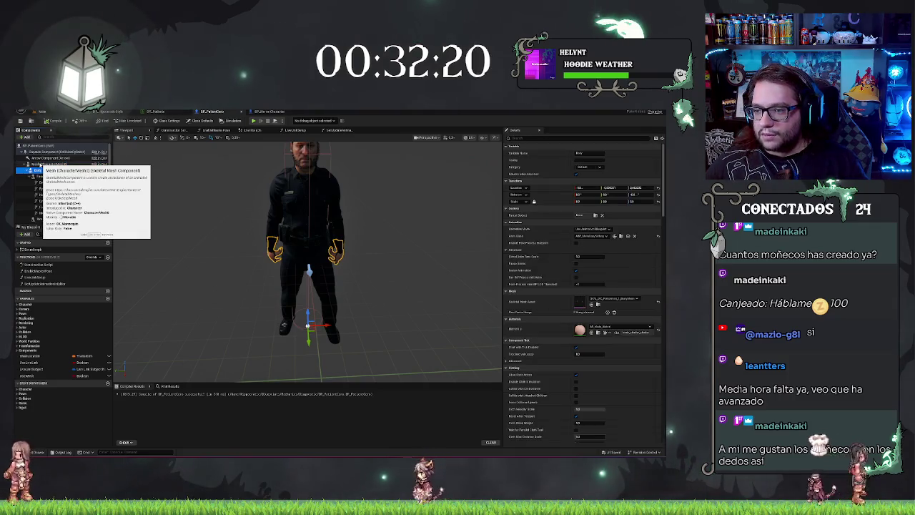
# Step: Check the patient body's animation class list, leaving it unchanged, and orbit closer to the character
pyautogui.click(590, 236)
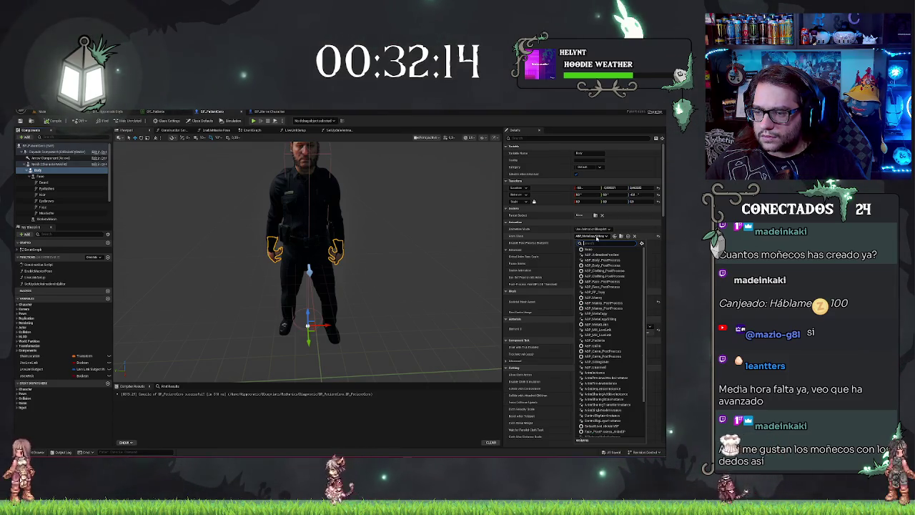
pyautogui.click(595, 237)
pyautogui.moveTo(411, 227); pyautogui.dragTo(410, 227)
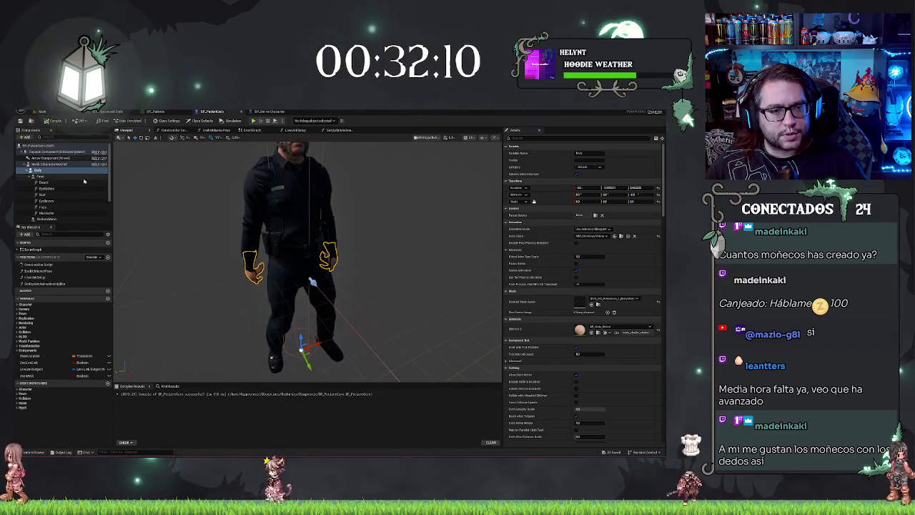
# Step: Select BP_PatientCore's Mesh component and tick Visible so the armour mesh shows
pyautogui.click(55, 220)
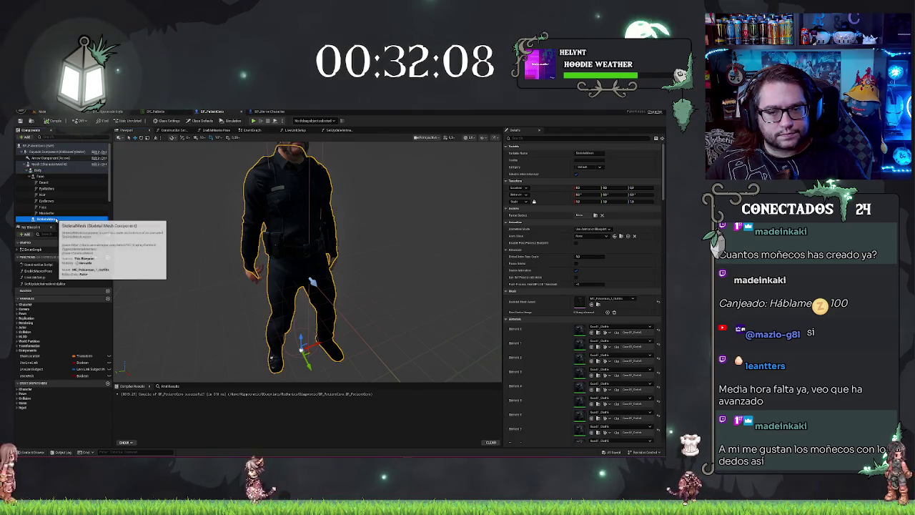
pyautogui.click(47, 170)
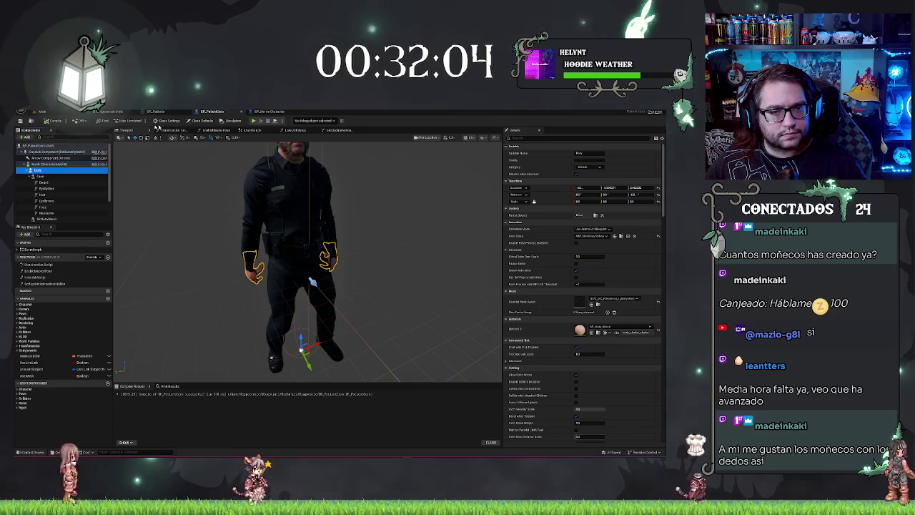
pyautogui.click(48, 164)
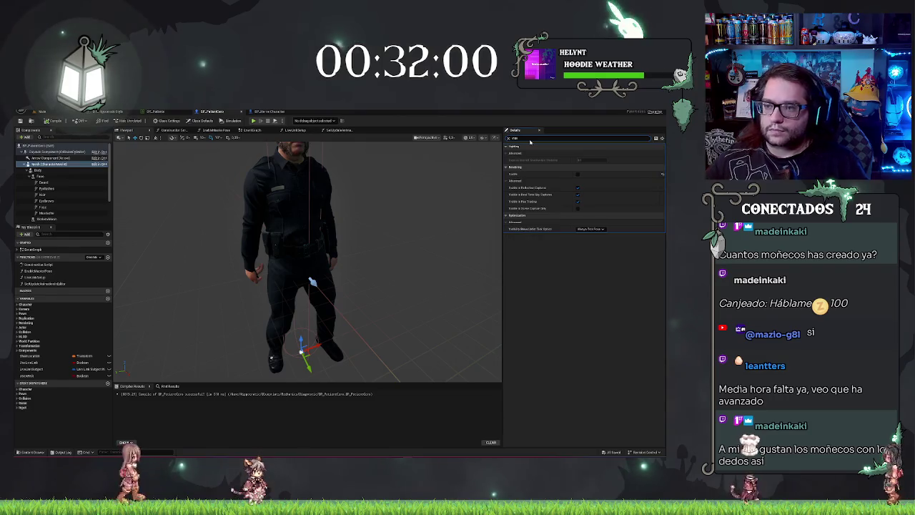
pyautogui.click(578, 174)
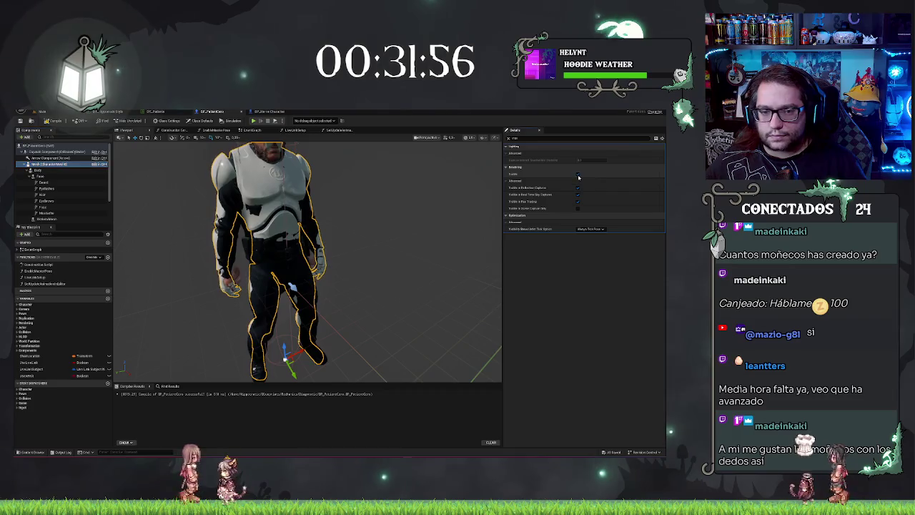
pyautogui.click(578, 174)
pyautogui.click(577, 175)
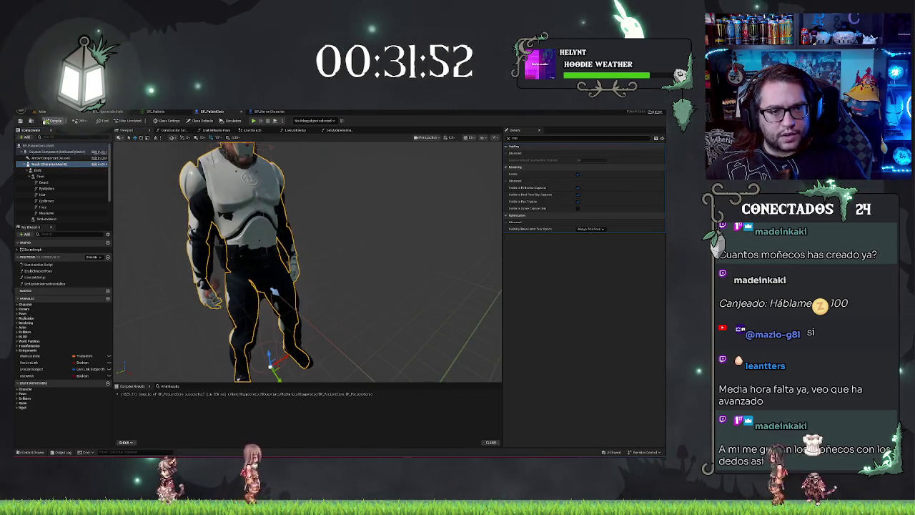
pyautogui.click(107, 111)
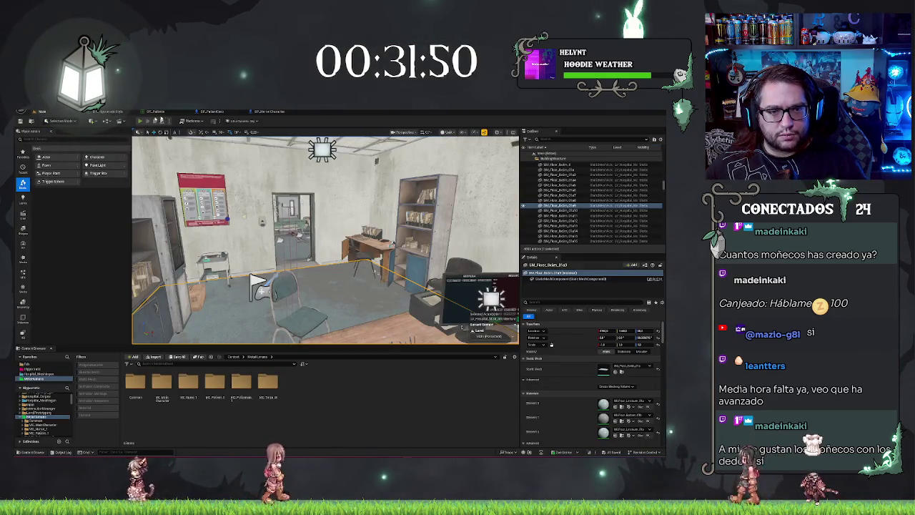
# Step: Playtest the level, walking backward and side to side, then return to BP_PatientCore's viewport preview
pyautogui.hotkey('alt', 'p')
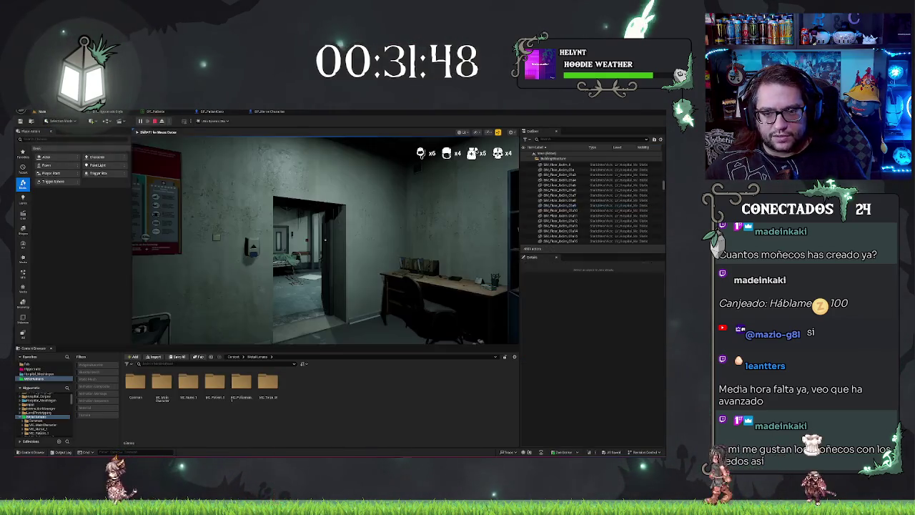
pyautogui.press('s')
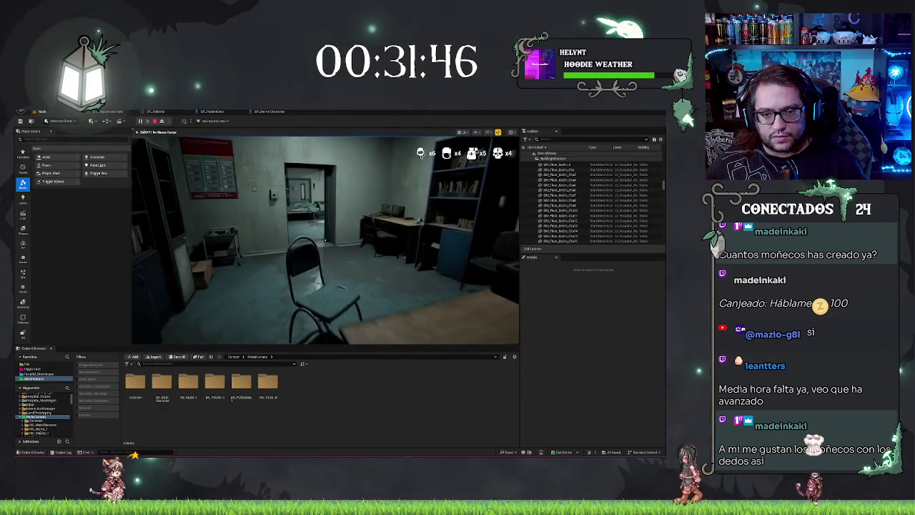
pyautogui.press('s')
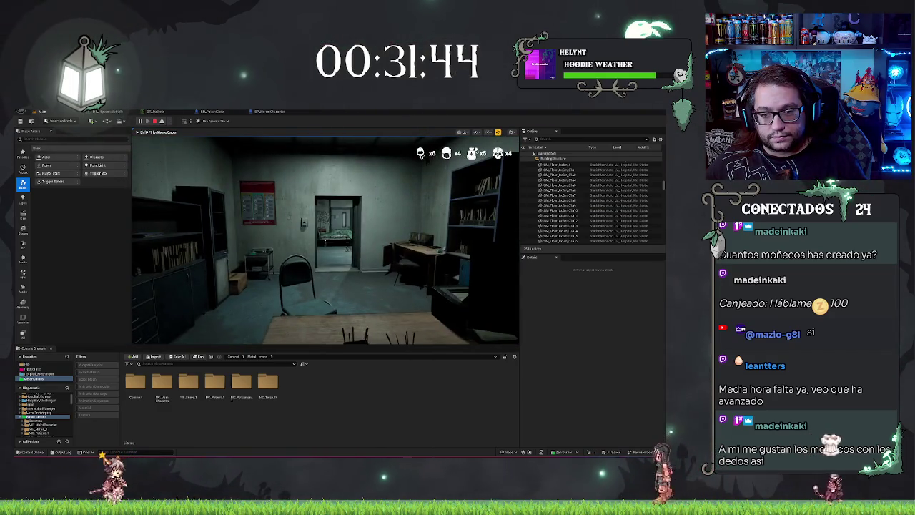
pyautogui.press('d')
pyautogui.press('d')
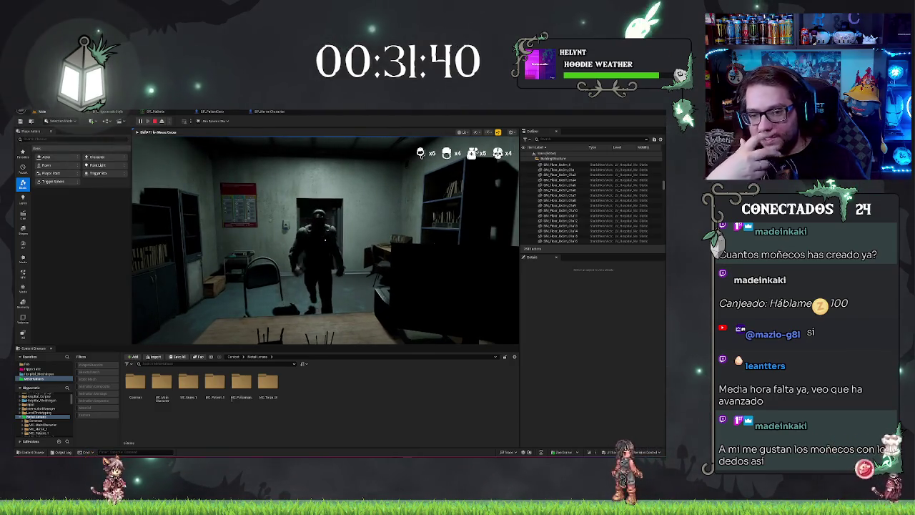
pyautogui.press('a')
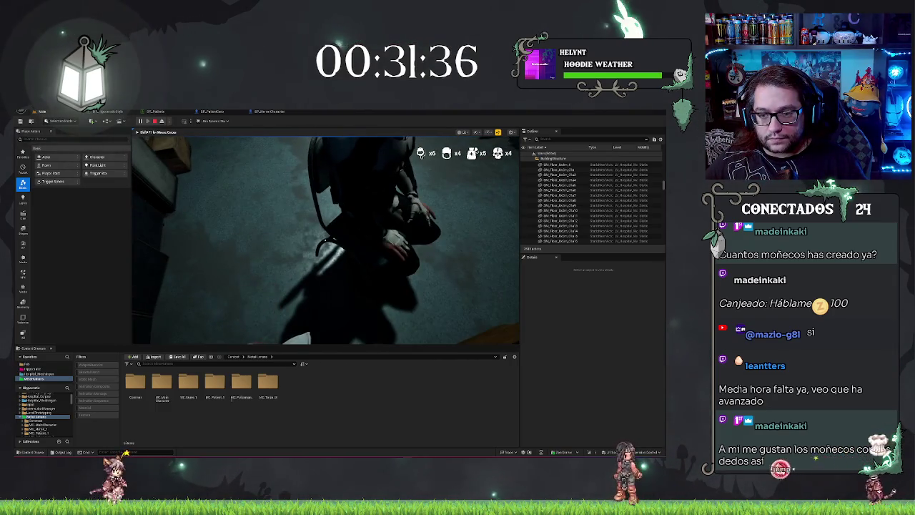
pyautogui.press('Escape')
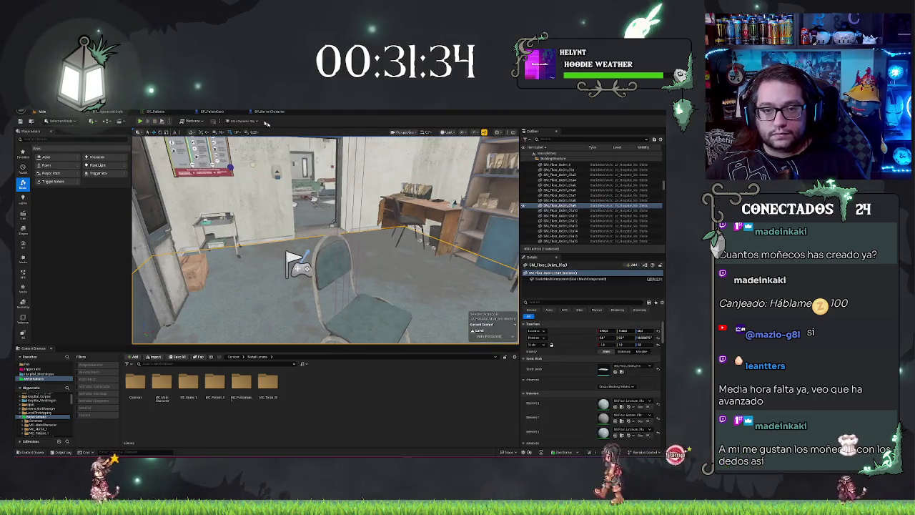
pyautogui.click(275, 111)
pyautogui.click(211, 112)
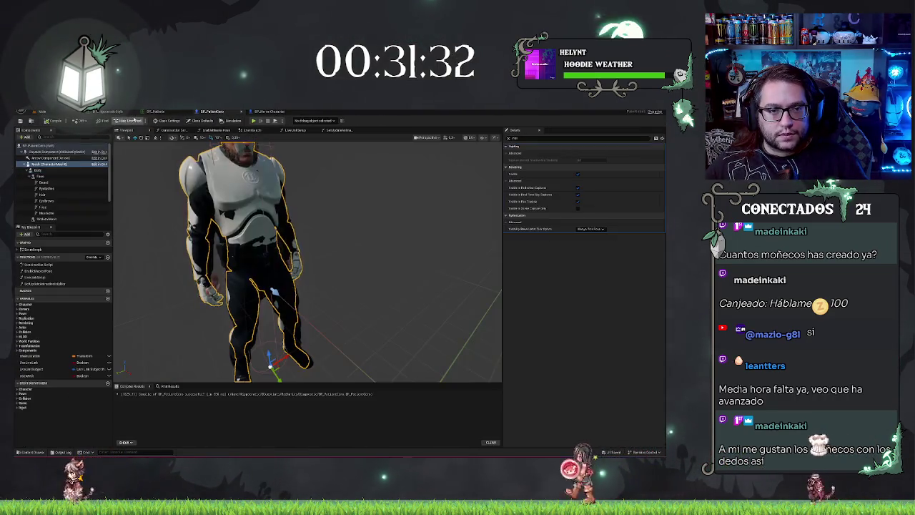
# Step: Set the horror character's Mesh component to be hidden in game
pyautogui.click(50, 164)
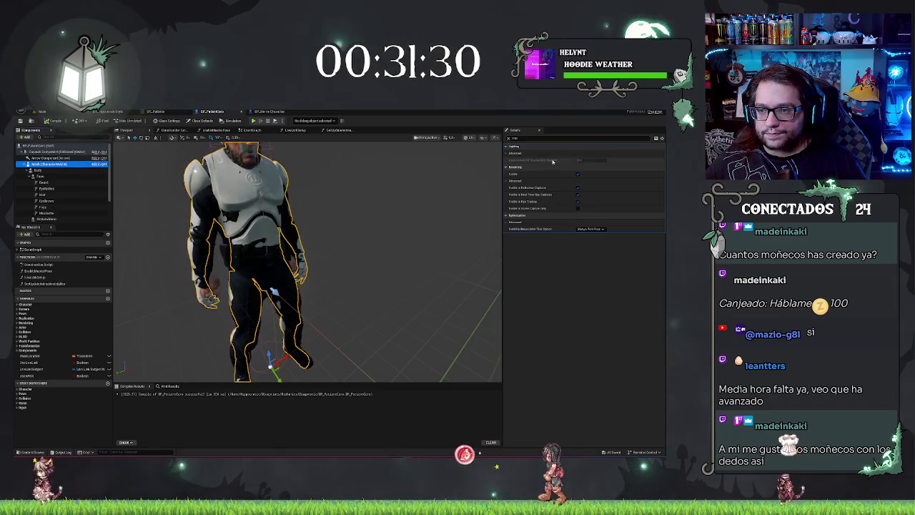
pyautogui.click(397, 155)
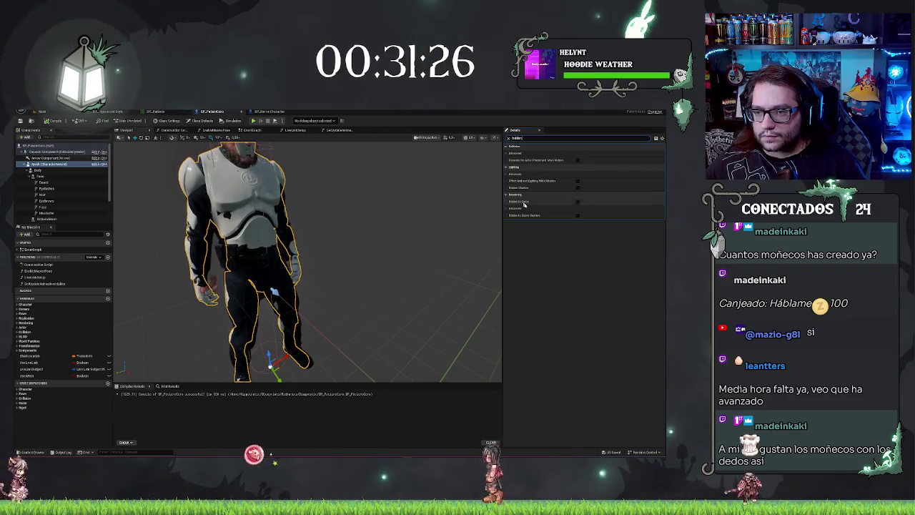
pyautogui.click(576, 202)
pyautogui.click(49, 130)
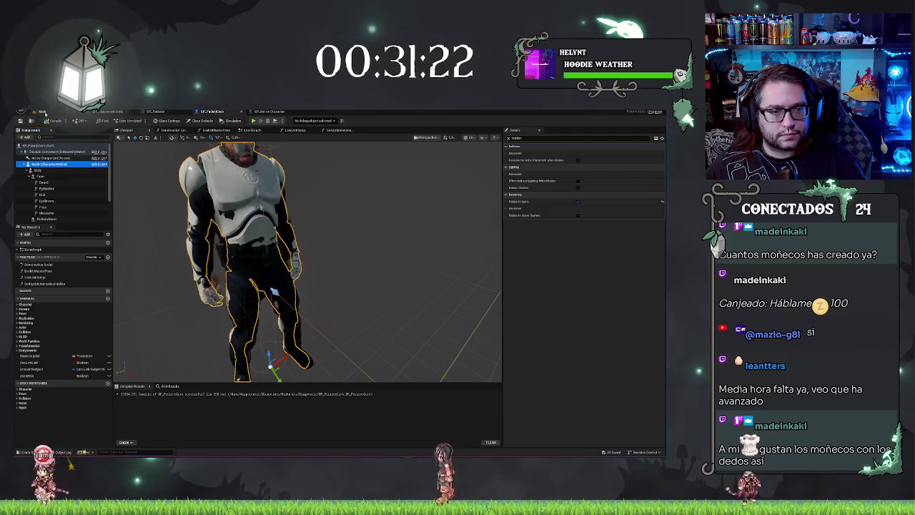
# Step: Playtest the hospital level, then return to the BP_HorrorCharacter event graph
pyautogui.click(43, 112)
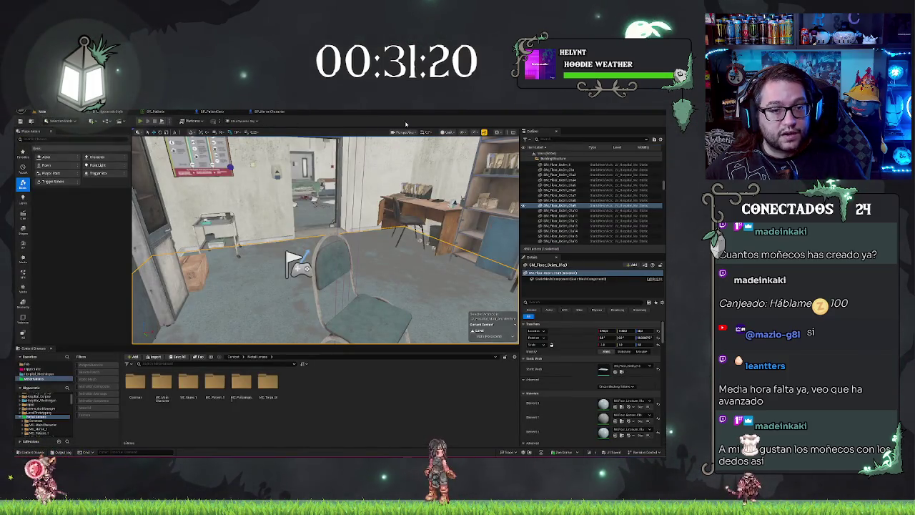
pyautogui.hotkey('alt', 'p')
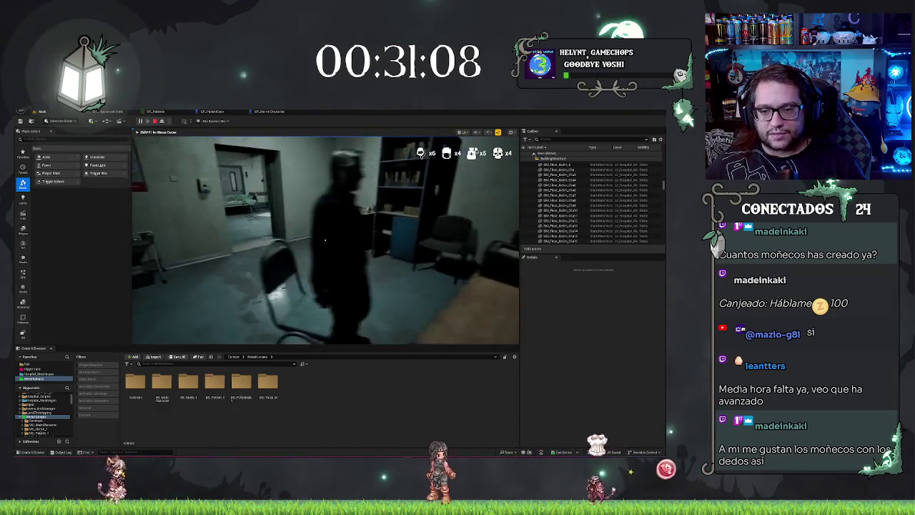
pyautogui.press('Escape')
pyautogui.click(262, 112)
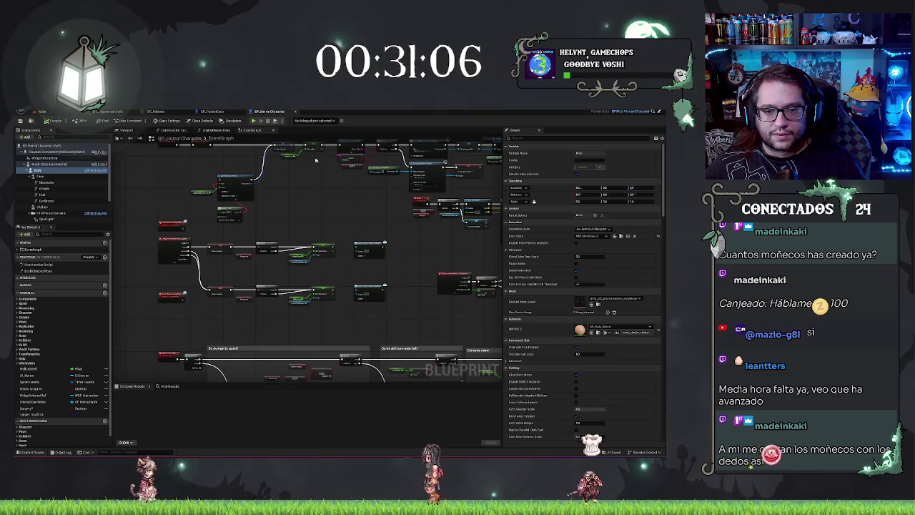
# Step: Inspect the patient's Body and Mesh components in BP_PatientCore with the Details filter cleared
pyautogui.click(218, 112)
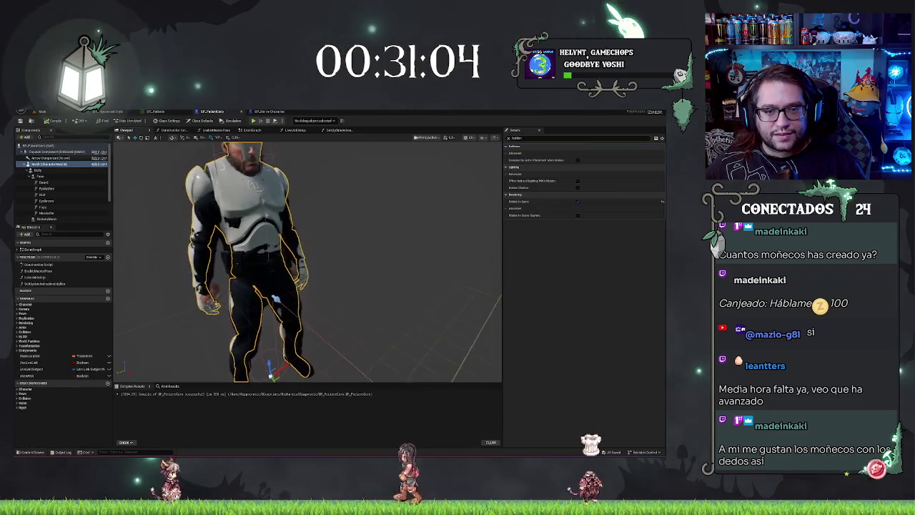
pyautogui.click(43, 170)
pyautogui.click(509, 138)
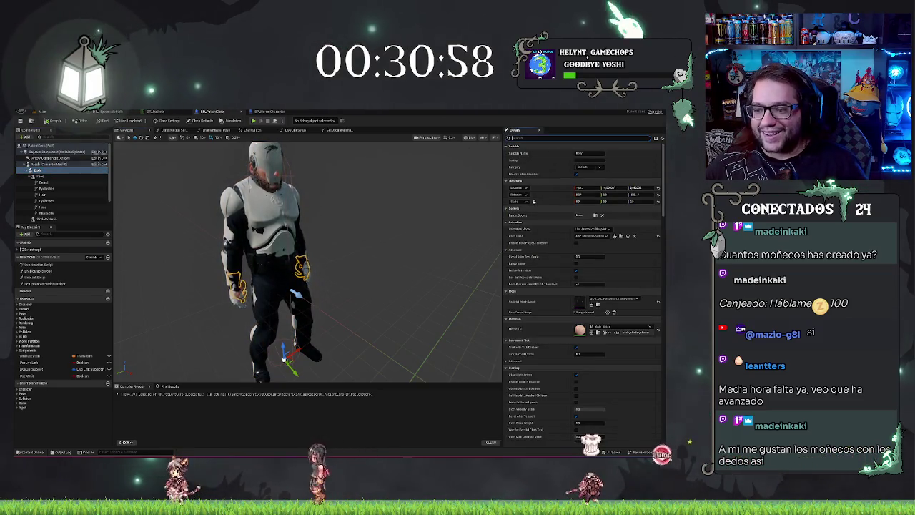
pyautogui.click(36, 164)
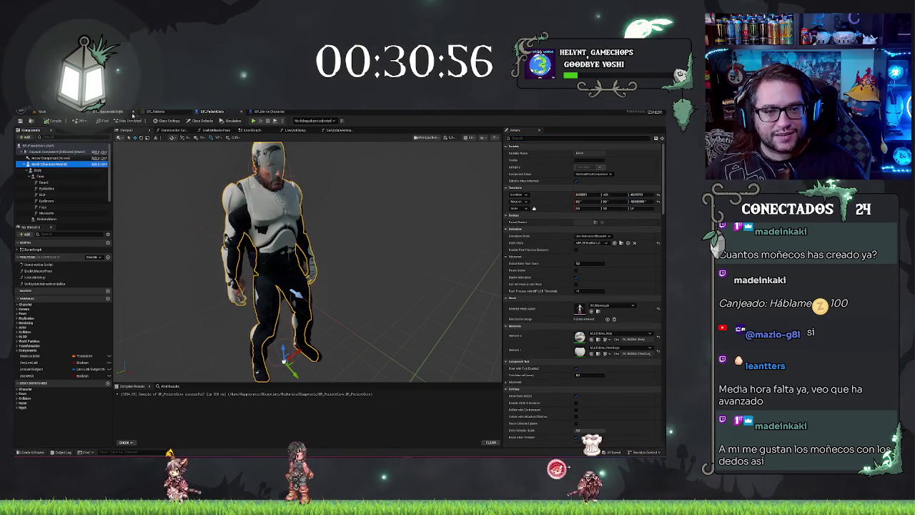
# Step: Filter BP_HorrorCharacter's Details for 'visihidd' to compare, then go back to BP_PatientCore
pyautogui.click(272, 112)
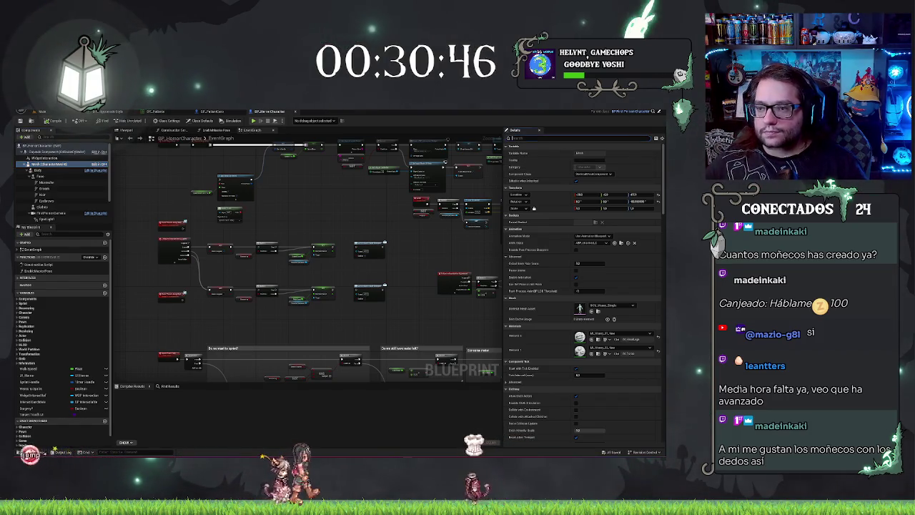
pyautogui.write('visi')
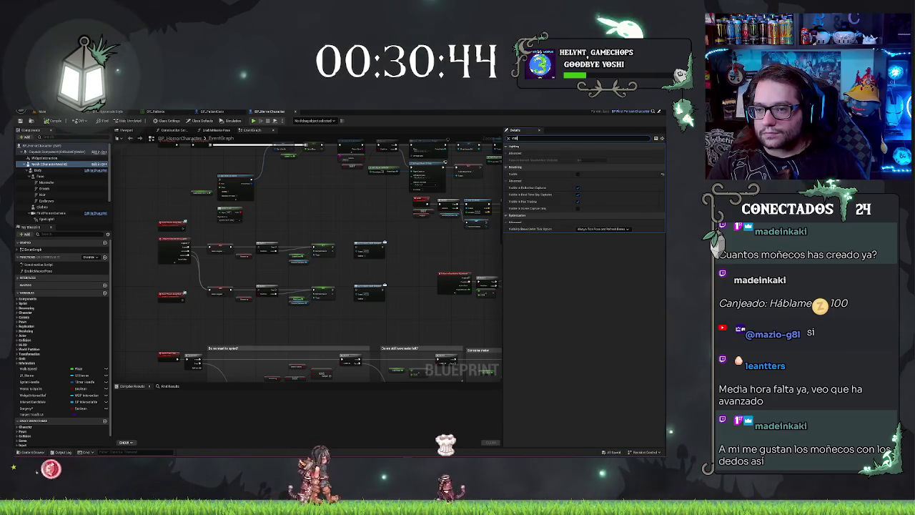
pyautogui.write('hidd')
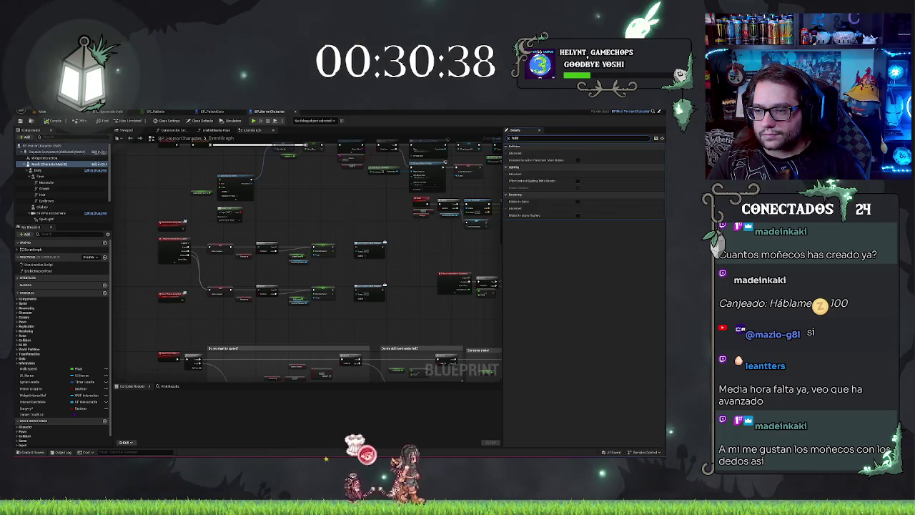
pyautogui.press('BackSpace')
pyautogui.press('BackSpace')
pyautogui.press('BackSpace')
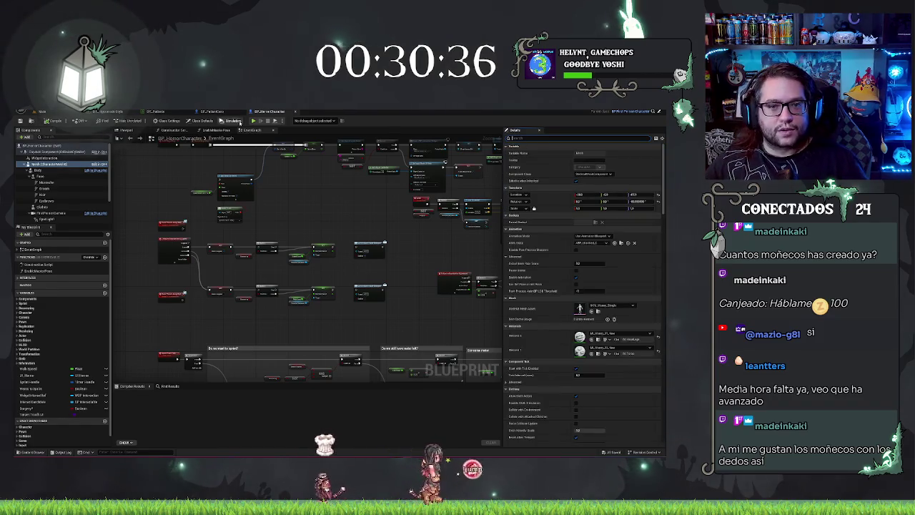
pyautogui.click(224, 112)
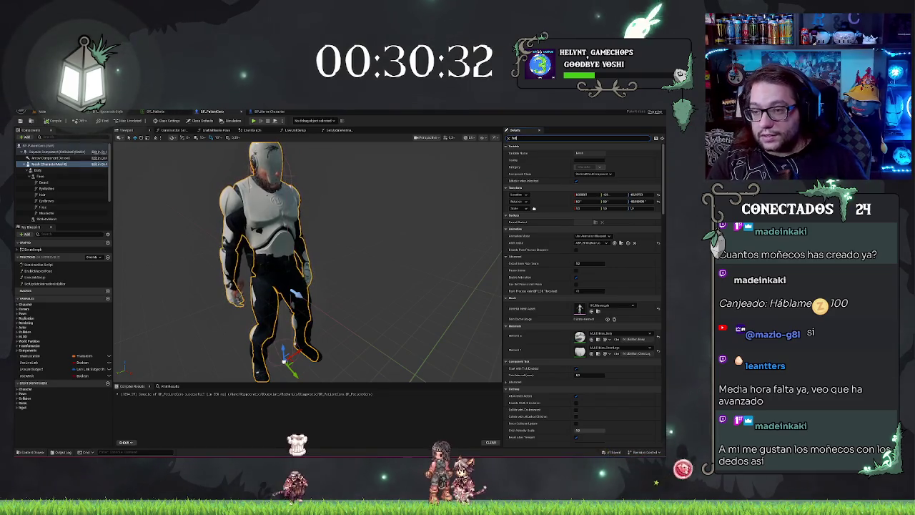
# Step: Search 'hiddvis' and uncheck Visible to hide the patient's white suit mesh
pyautogui.write('hidd')
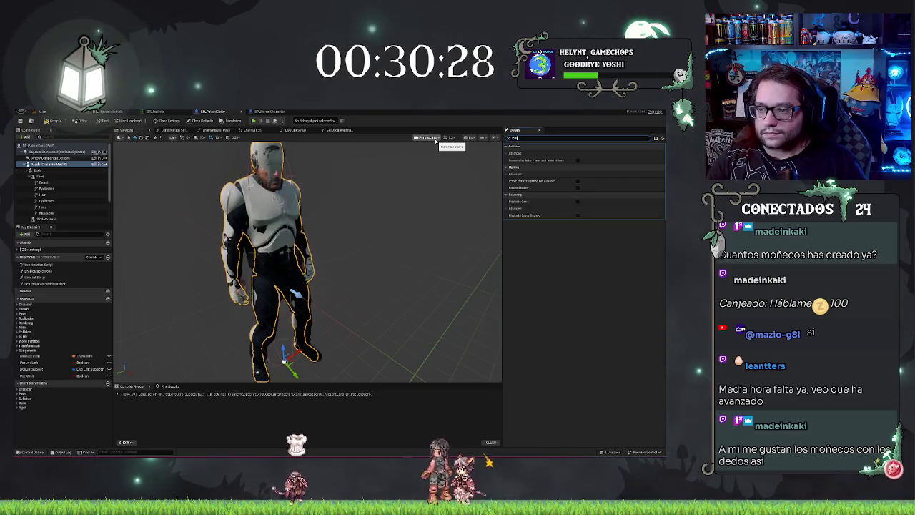
pyautogui.write('vis')
pyautogui.click(579, 175)
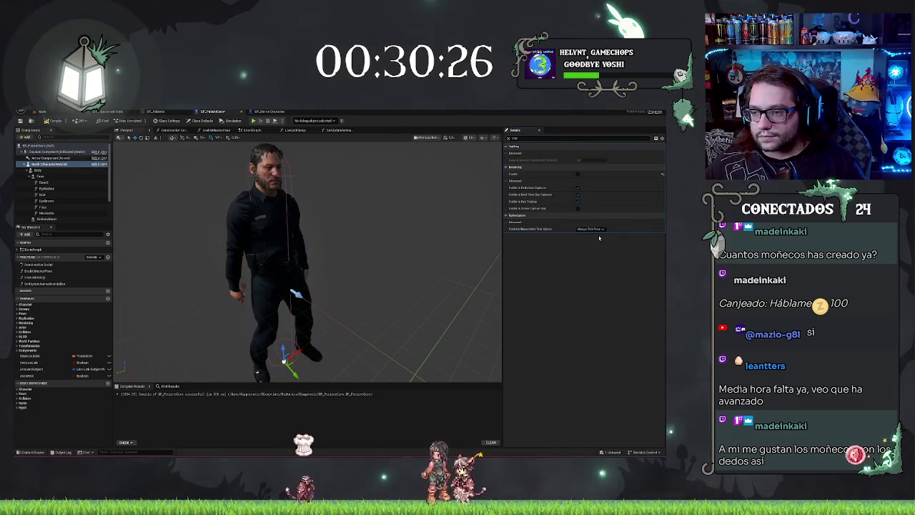
pyautogui.click(597, 229)
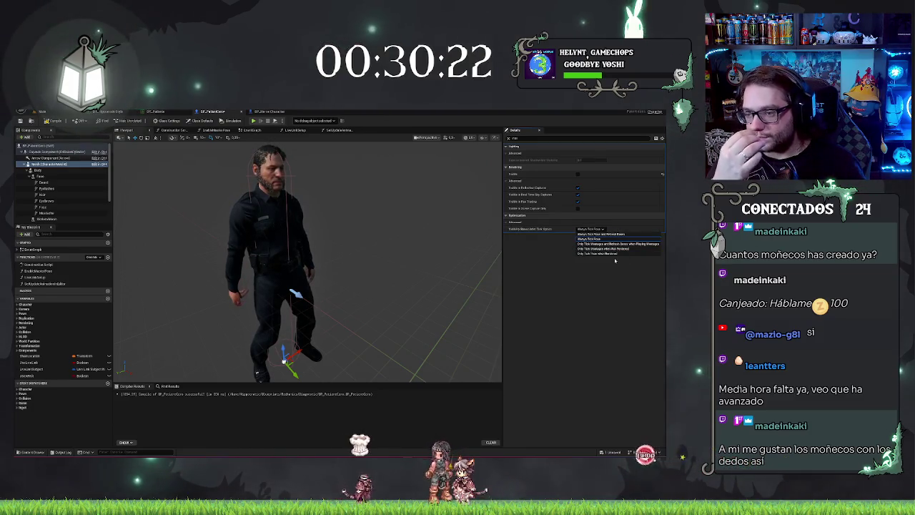
pyautogui.click(563, 311)
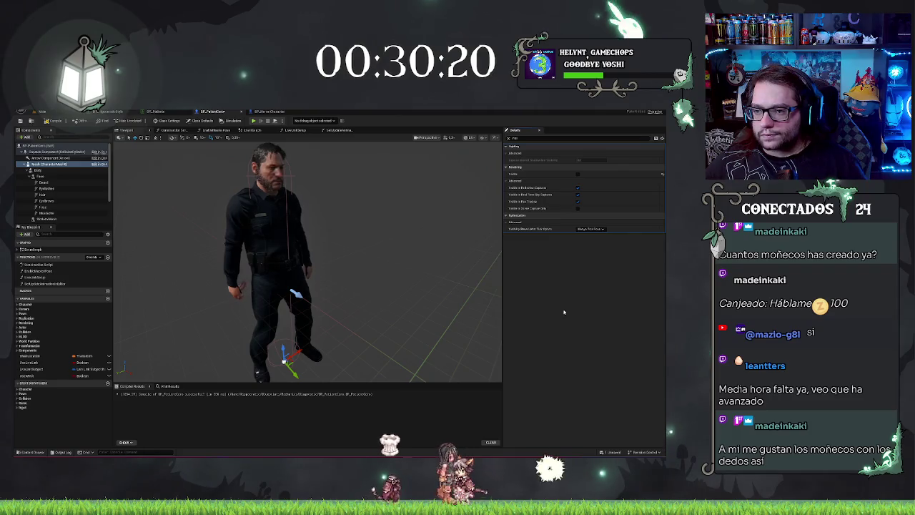
# Step: Search 'vis' in BP_HorrorCharacter's Details to compare its visibility settings
pyautogui.click(262, 111)
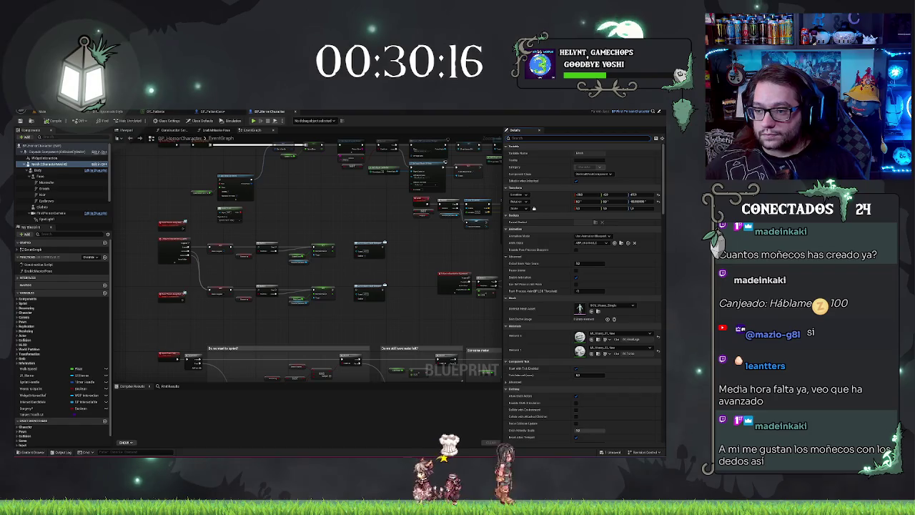
pyautogui.write('dde')
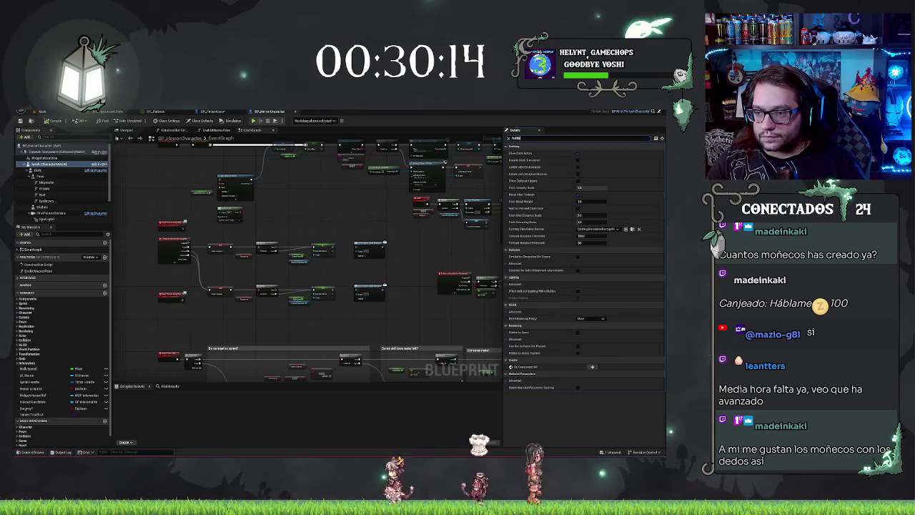
pyautogui.press('BackSpace')
pyautogui.press('BackSpace')
pyautogui.press('BackSpace')
pyautogui.write('vis')
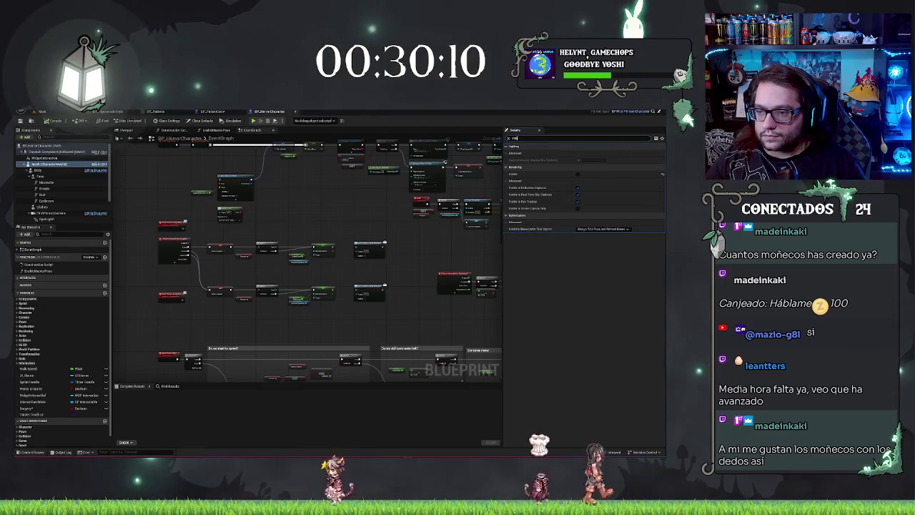
# Step: Set the patient's anim tick option to Only Tick Montages and Refresh Bones when Playing Montages, then compile
pyautogui.click(214, 112)
pyautogui.click(593, 230)
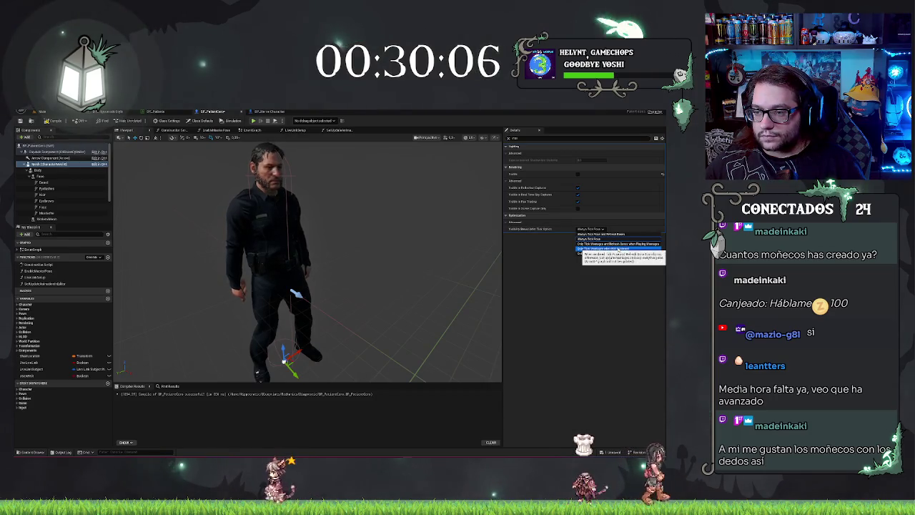
pyautogui.click(616, 245)
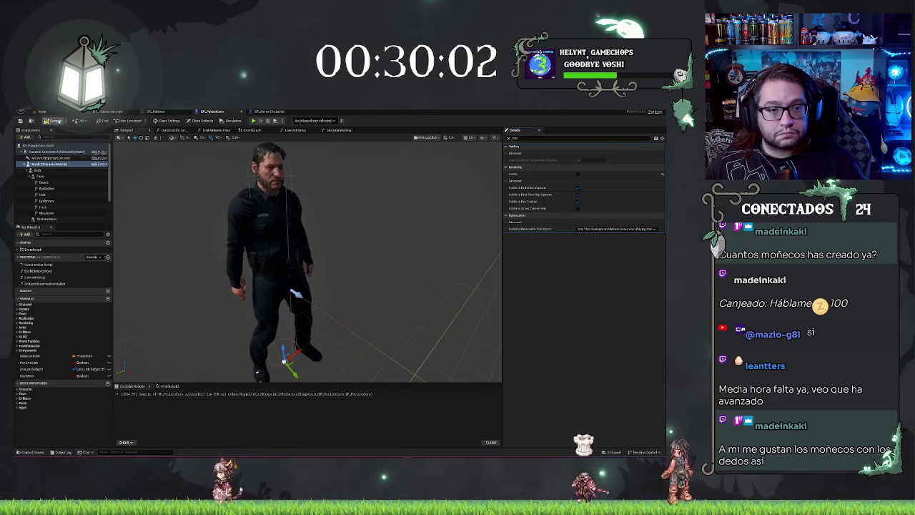
pyautogui.click(54, 121)
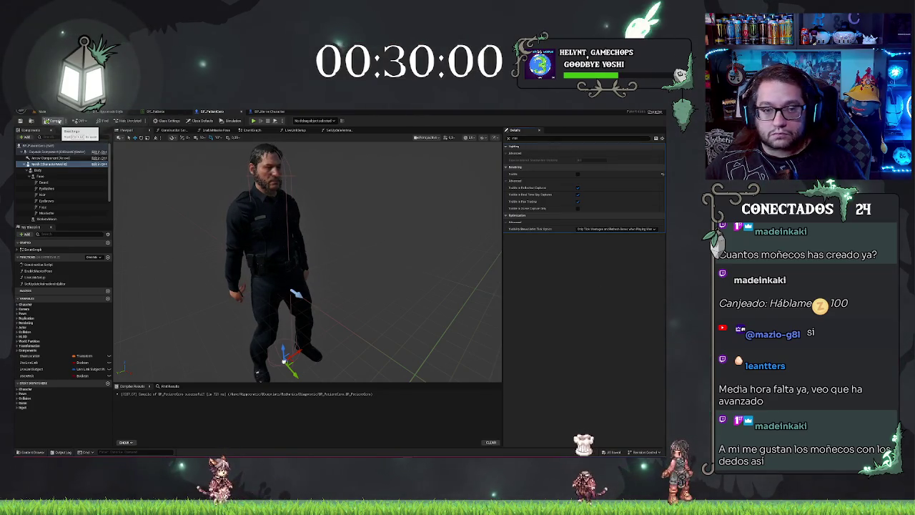
# Step: Playtest the hospital level to check the hidden suit, then return to BP_HorrorCharacter
pyautogui.click(40, 111)
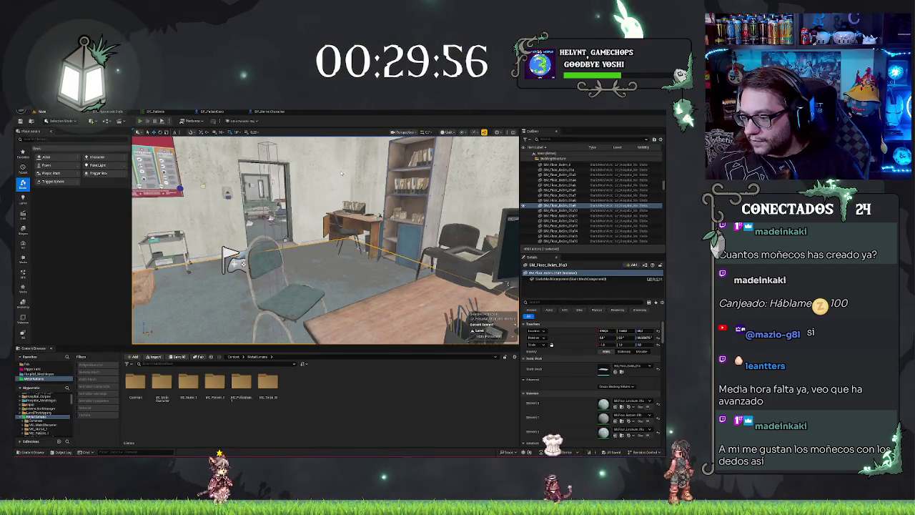
pyautogui.hotkey('alt', 'p')
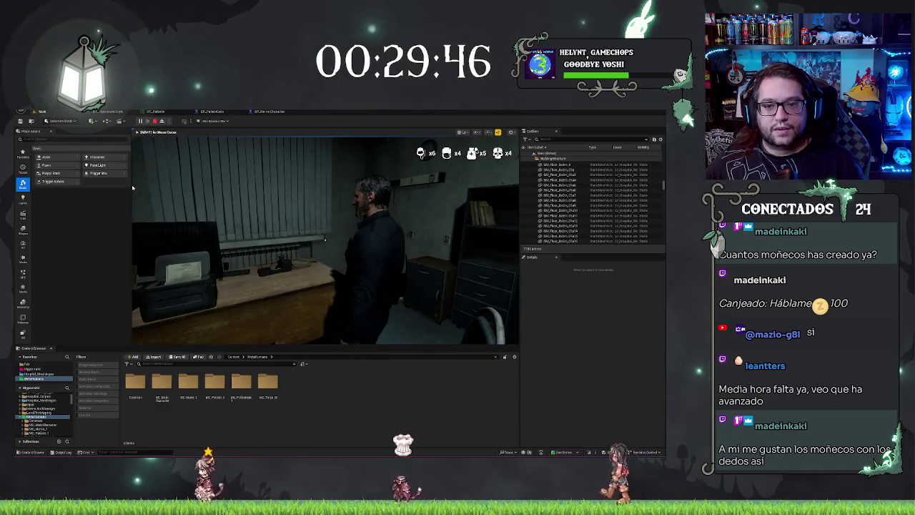
pyautogui.press('Escape')
pyautogui.click(268, 111)
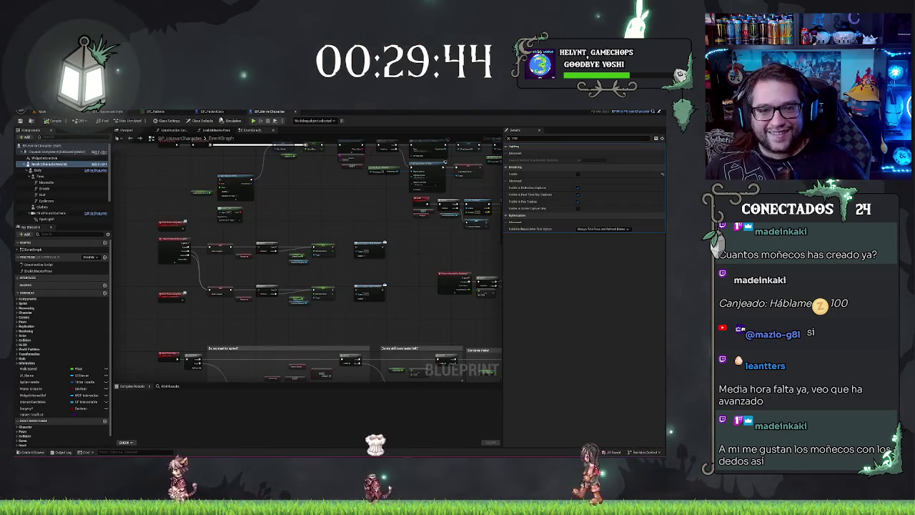
# Step: Search 'tick' in both the patient and horror character Details to compare their settings
pyautogui.click(212, 112)
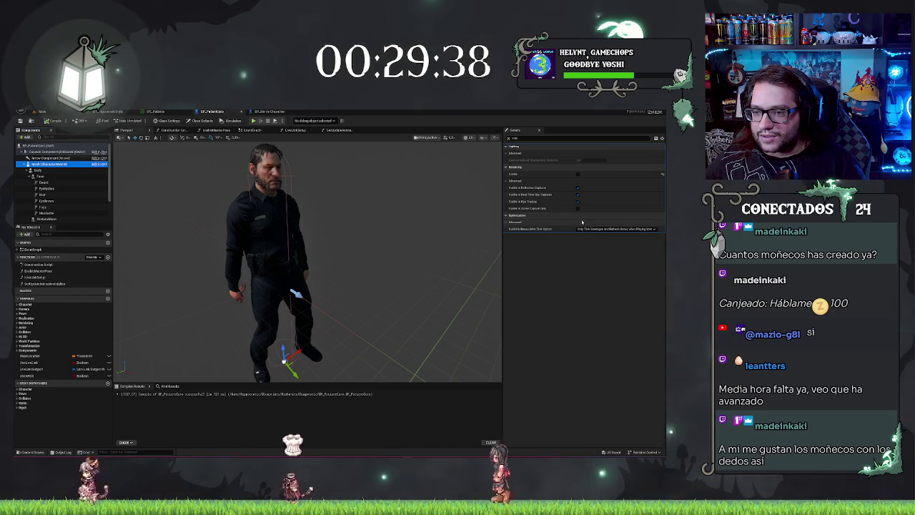
pyautogui.click(529, 137)
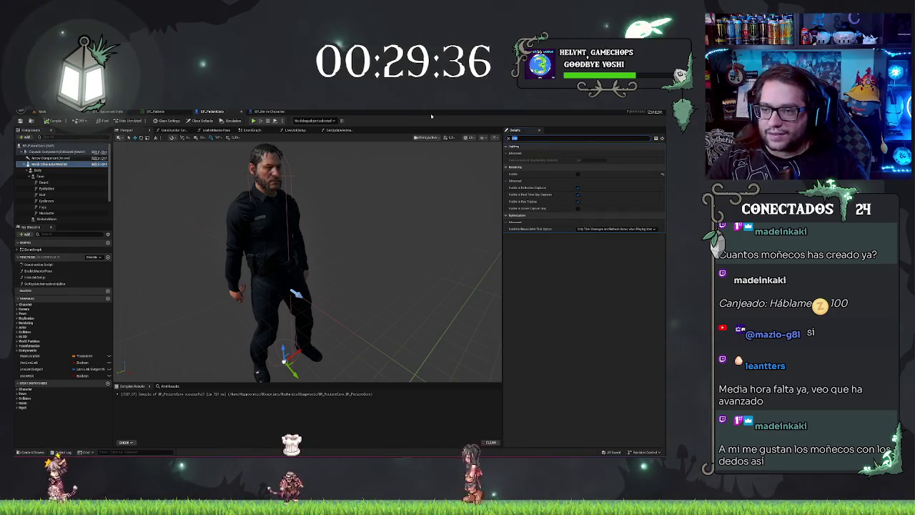
pyautogui.write('tick')
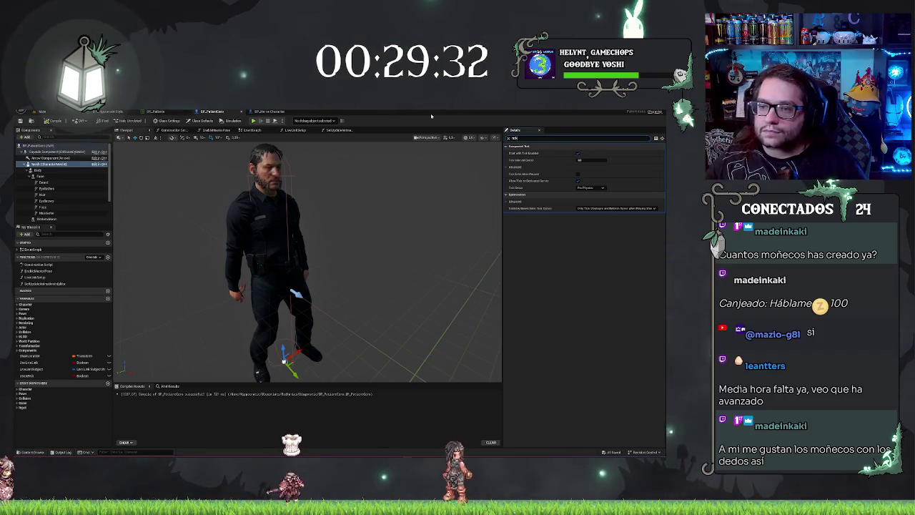
pyautogui.click(269, 112)
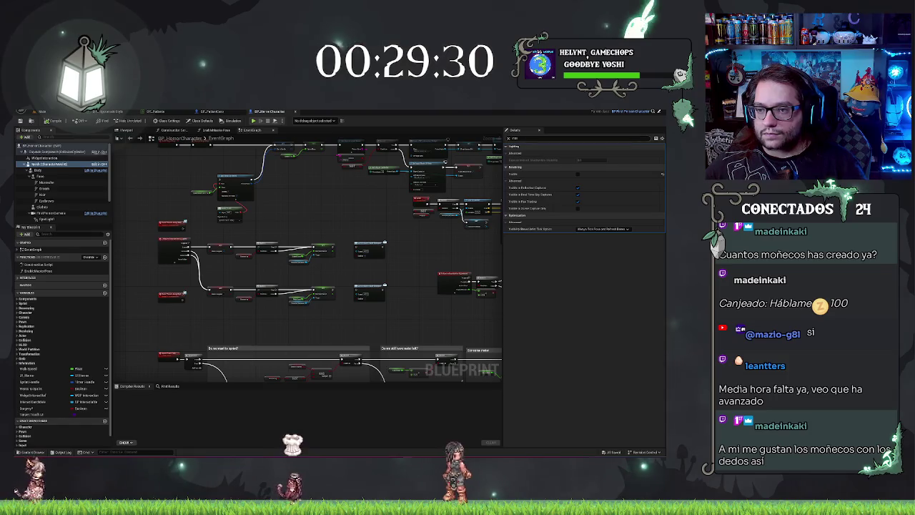
pyautogui.write('tick')
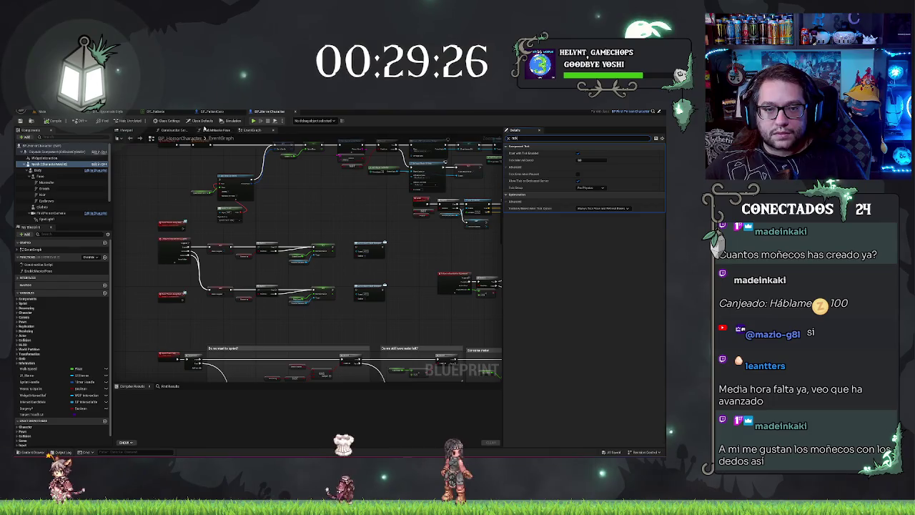
pyautogui.click(217, 111)
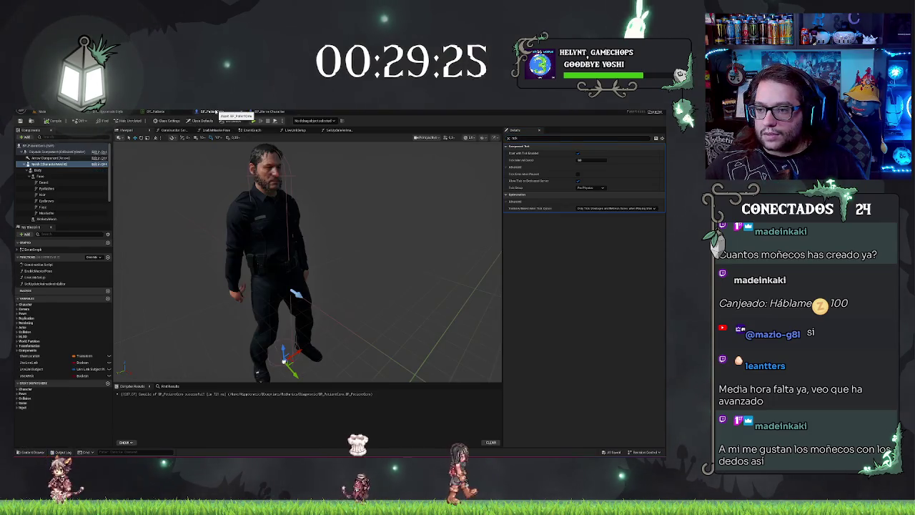
pyautogui.click(264, 112)
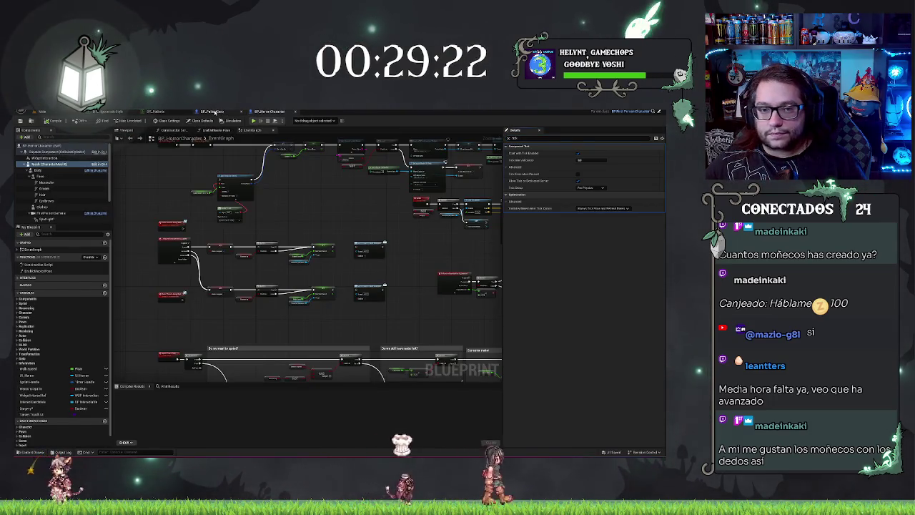
# Step: Set the patient's Visibility Based Anim Tick Option to Always Tick Pose and Refresh Bones
pyautogui.click(213, 112)
pyautogui.click(614, 208)
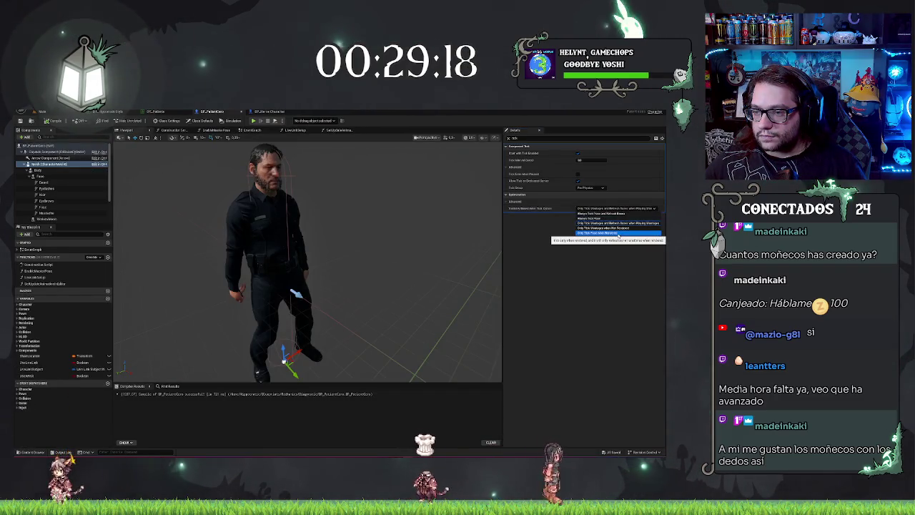
pyautogui.click(605, 213)
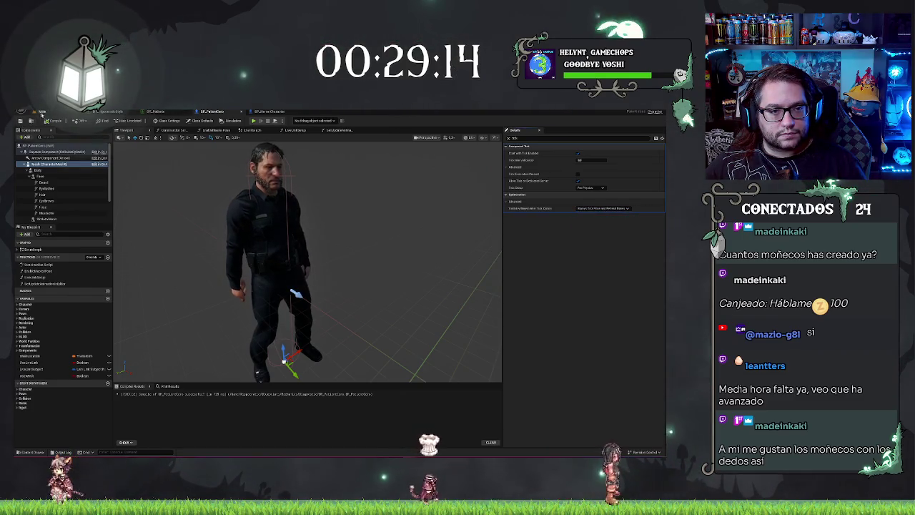
# Step: Playtest the level, walking the patient forward with W and seating it on the office chair with E
pyautogui.click(43, 112)
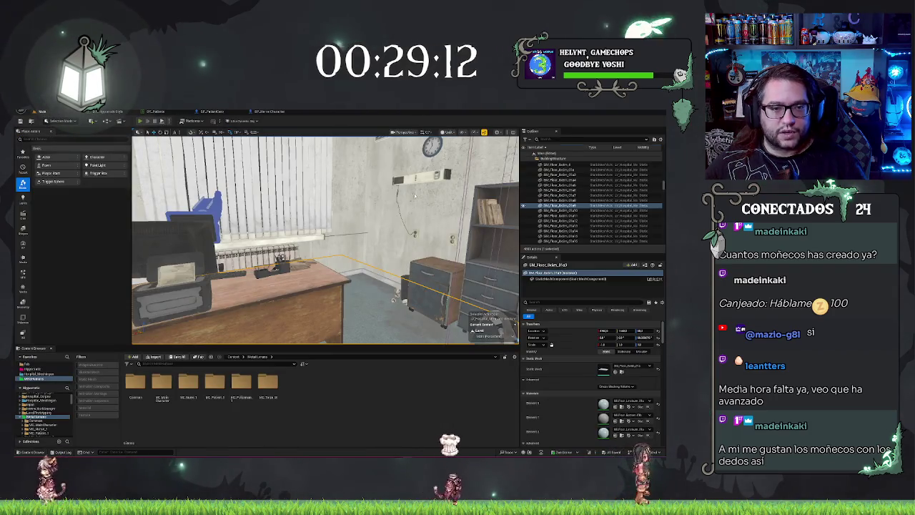
pyautogui.hotkey('alt', 'p')
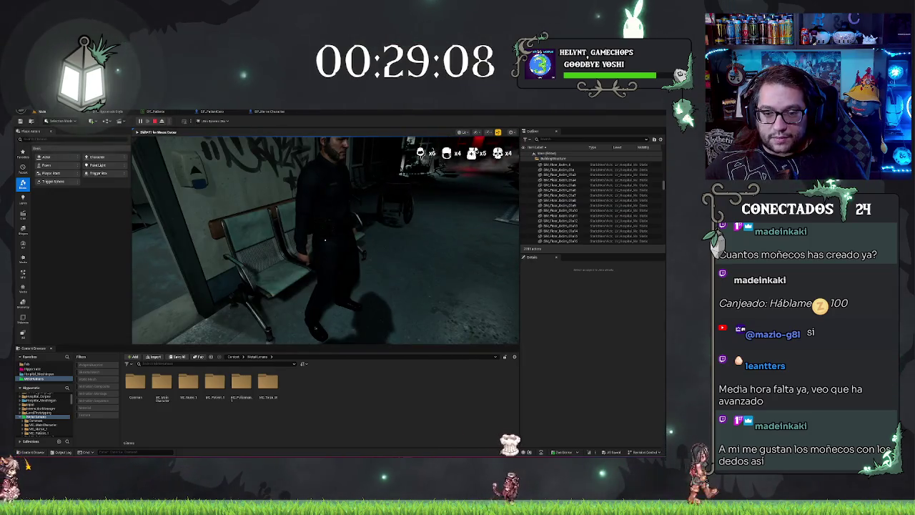
pyautogui.press('w')
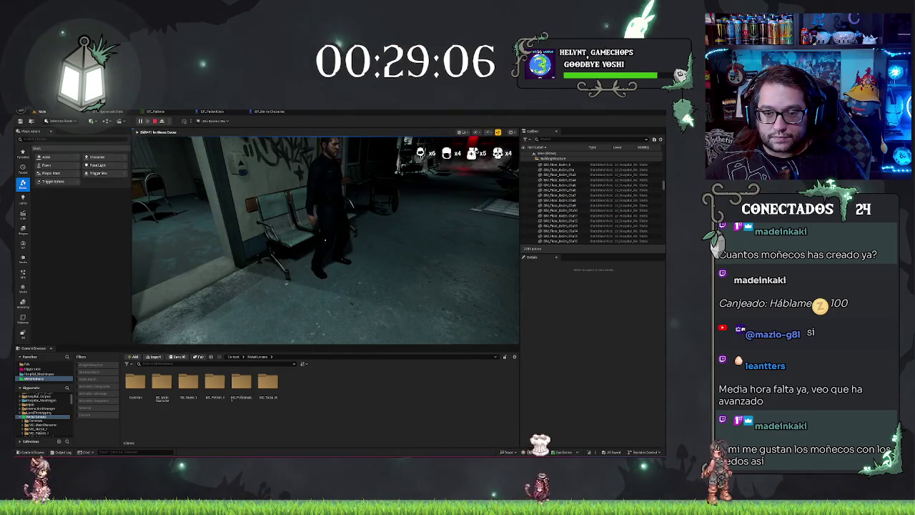
pyautogui.press('w')
pyautogui.press('w')
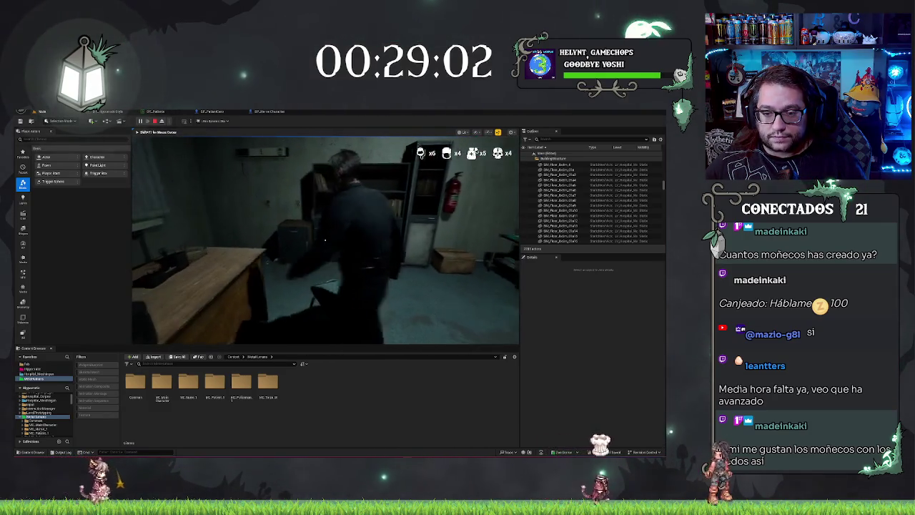
pyautogui.press('e')
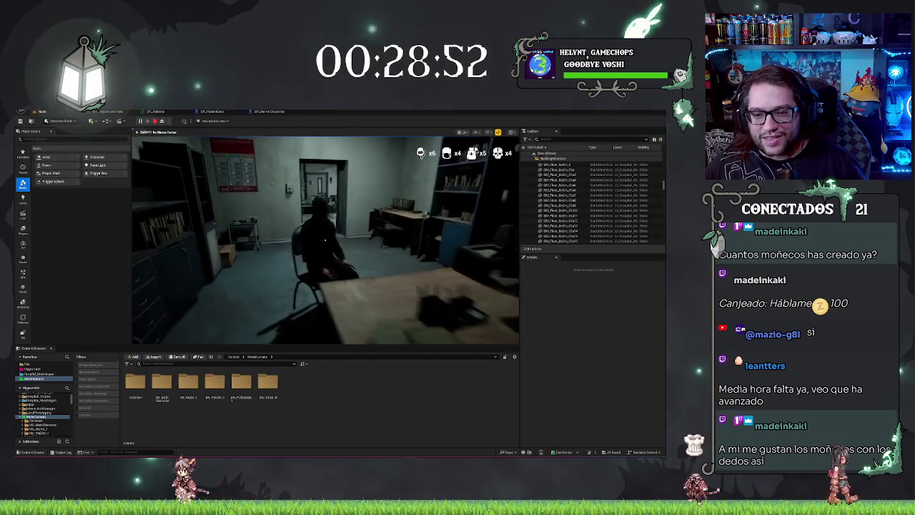
pyautogui.press('Escape')
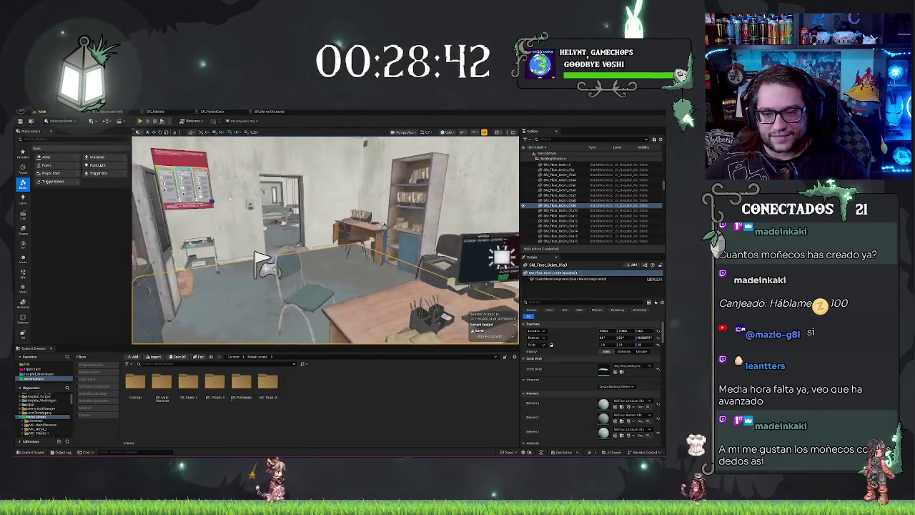
# Step: Navigate the viewport around the office ceiling and select the falling ceiling lamp
pyautogui.moveTo(325, 239)
pyautogui.mouseDown()
pyautogui.moveTo(350, 215)
pyautogui.moveTo(372, 243)
pyautogui.moveTo(329, 201)
pyautogui.moveTo(314, 202)
pyautogui.mouseUp()
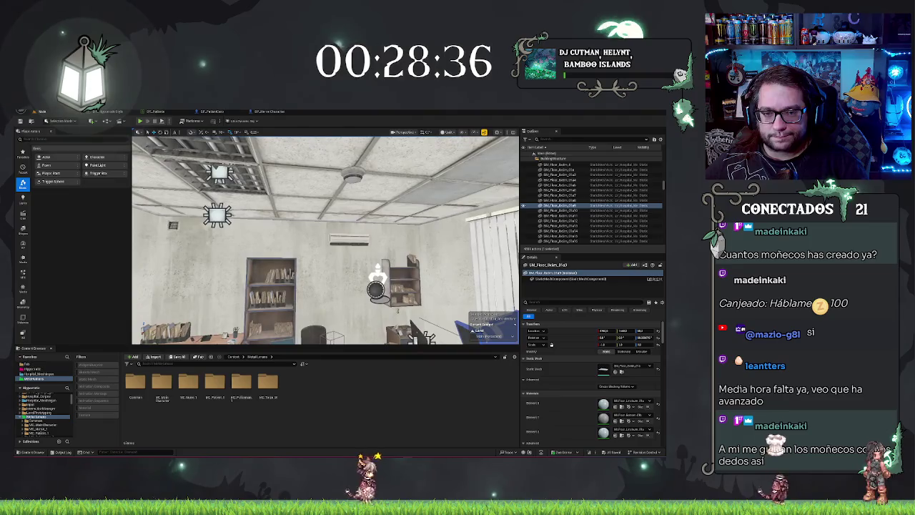
pyautogui.click(219, 172)
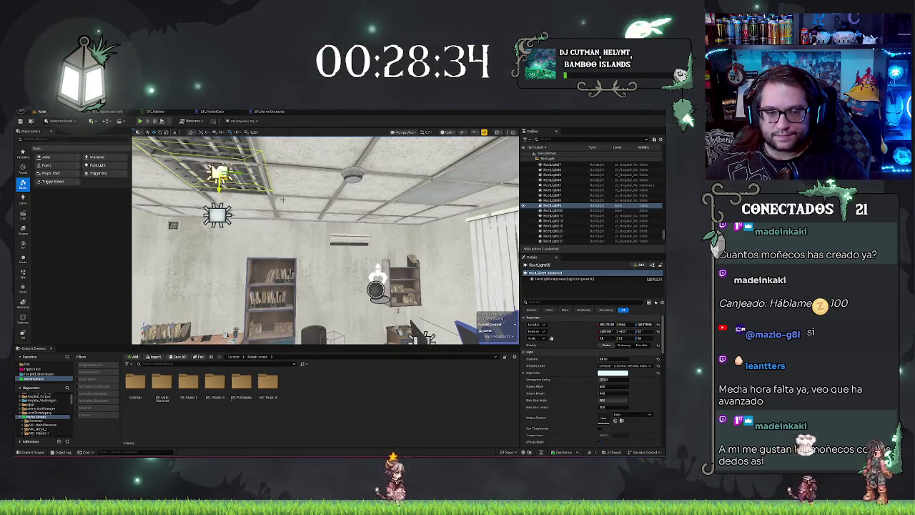
pyautogui.moveTo(219, 173); pyautogui.dragTo(219, 214)
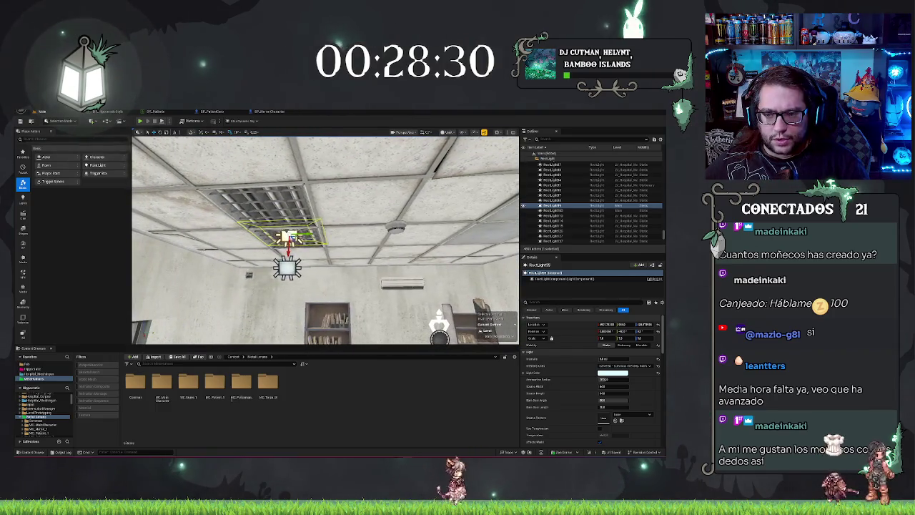
pyautogui.moveTo(325, 239); pyautogui.dragTo(310, 235)
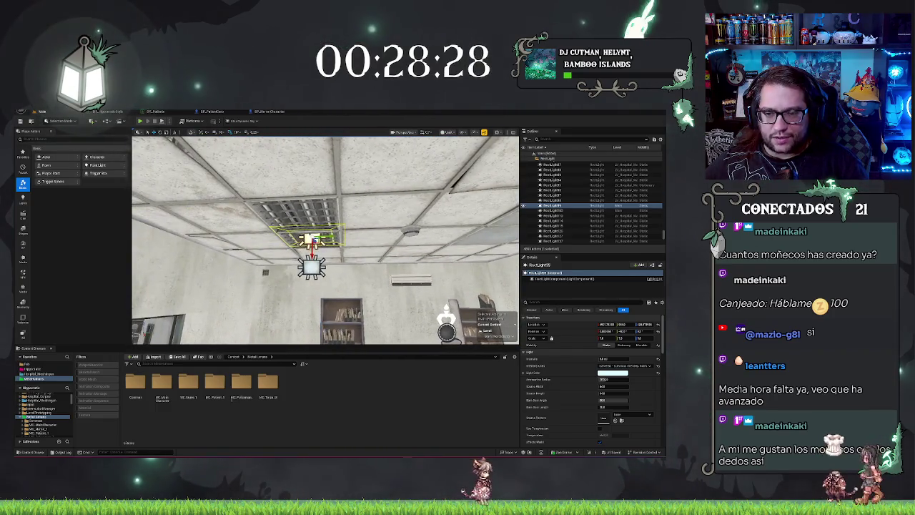
pyautogui.click(311, 236)
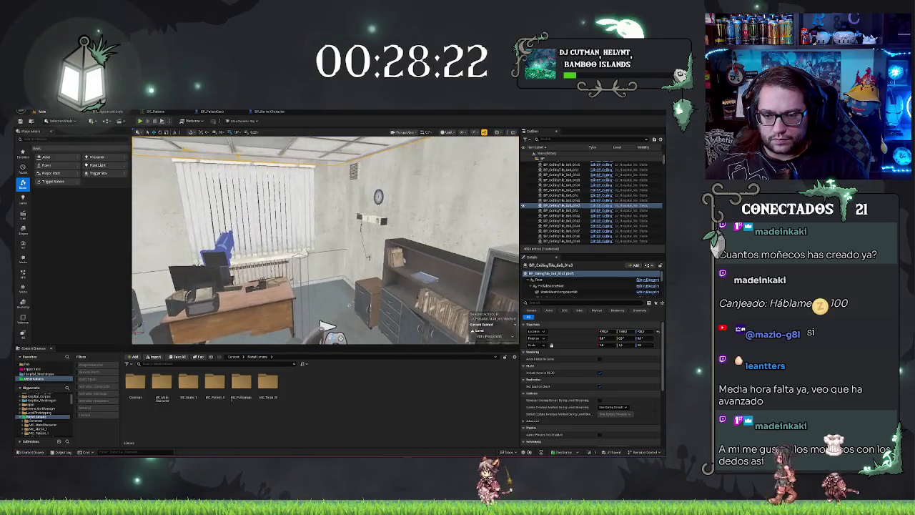
pyautogui.moveTo(310, 236)
pyautogui.mouseDown()
pyautogui.moveTo(311, 268)
pyautogui.moveTo(200, 260)
pyautogui.mouseUp()
pyautogui.click(309, 214)
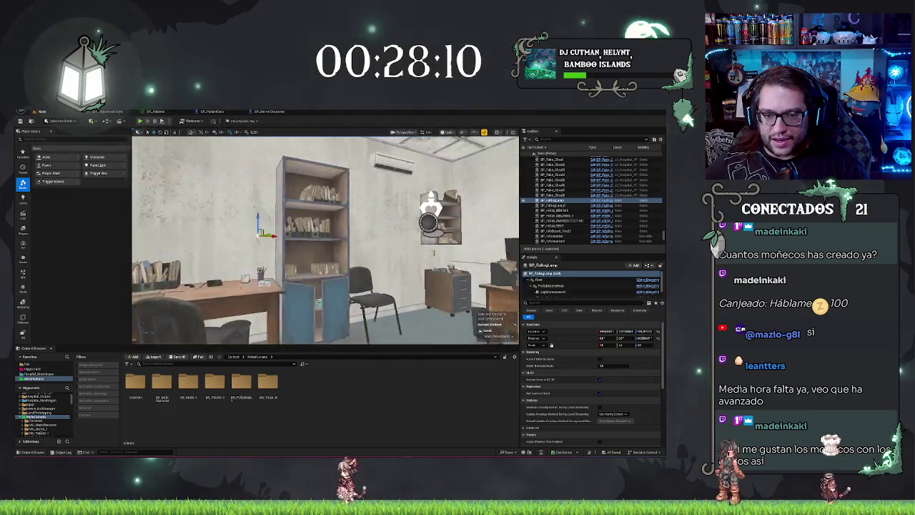
pyautogui.moveTo(197, 208); pyautogui.dragTo(300, 230)
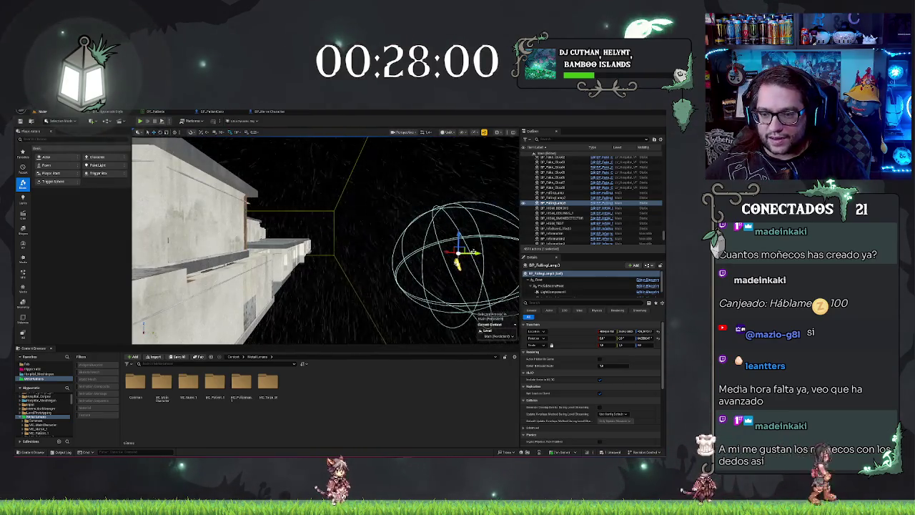
# Step: Move BP_FallingLamp beside the window, rotate it upright, and start a playtest
pyautogui.press('f')
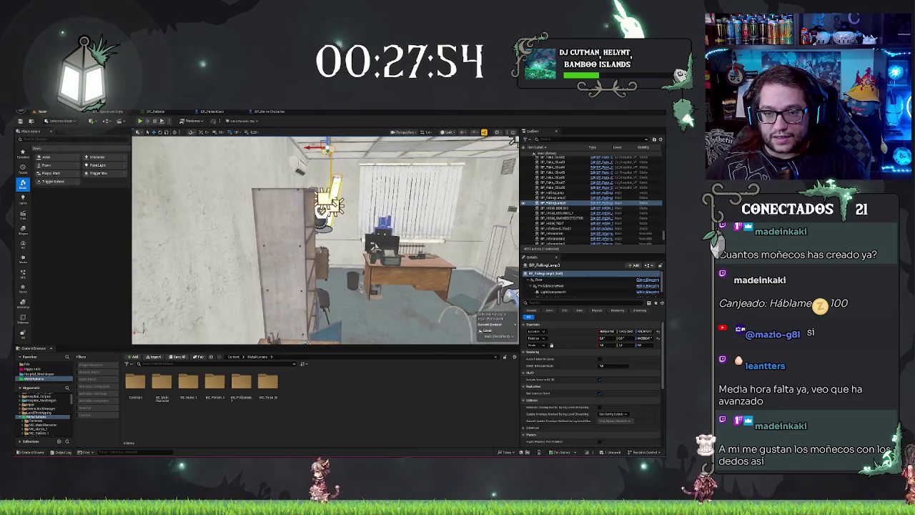
pyautogui.moveTo(327, 150); pyautogui.dragTo(484, 147)
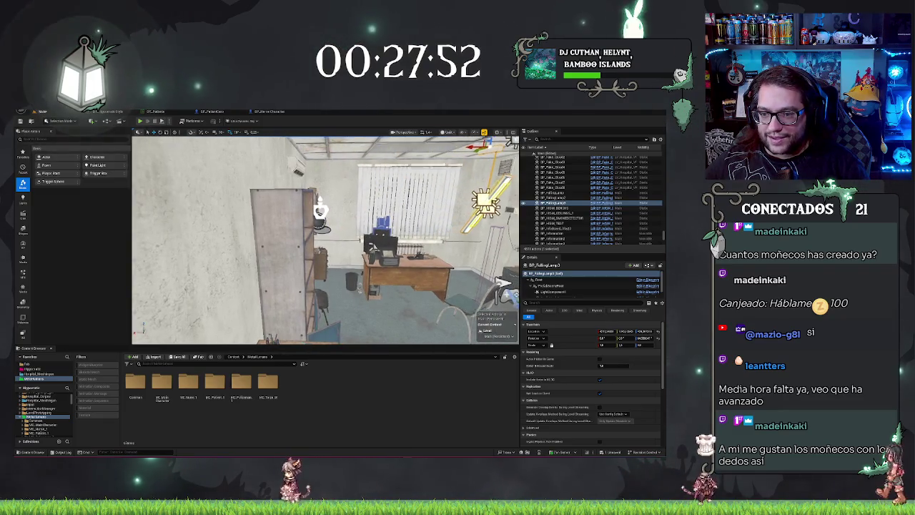
pyautogui.moveTo(382, 159); pyautogui.dragTo(389, 162)
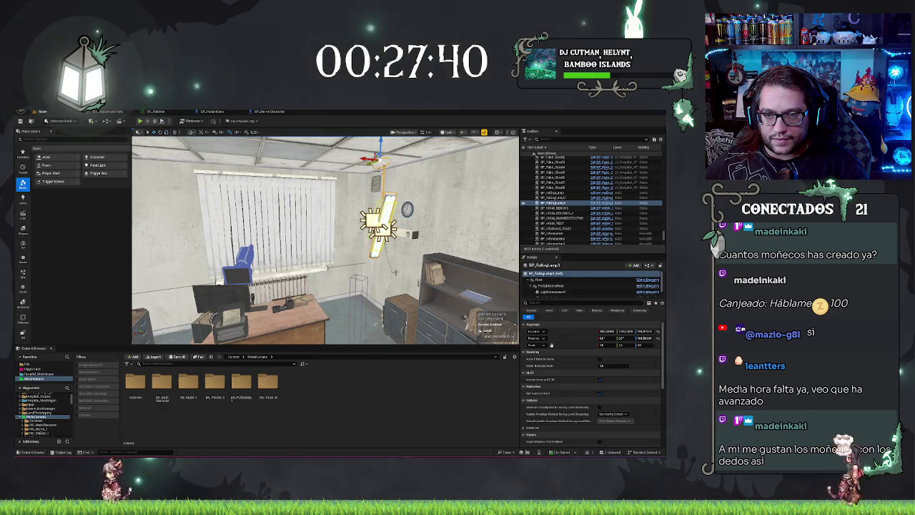
pyautogui.moveTo(370, 160); pyautogui.dragTo(359, 161)
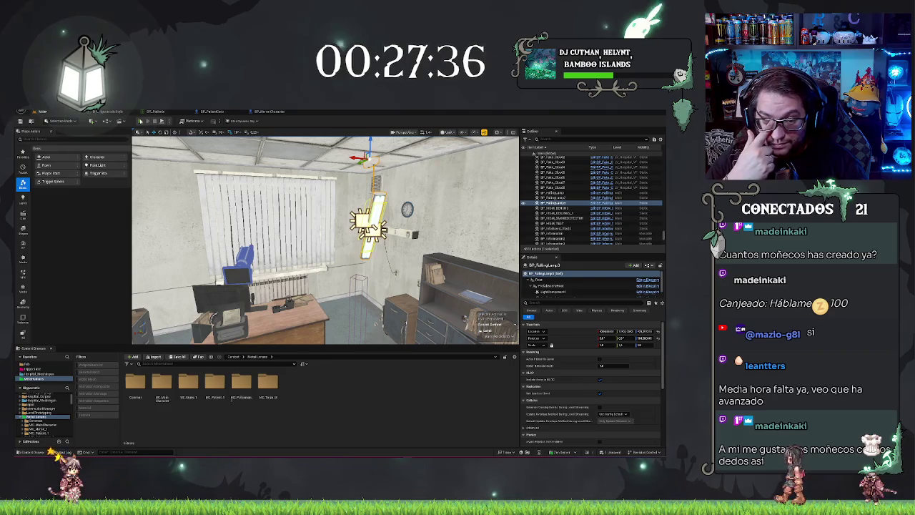
pyautogui.click(142, 121)
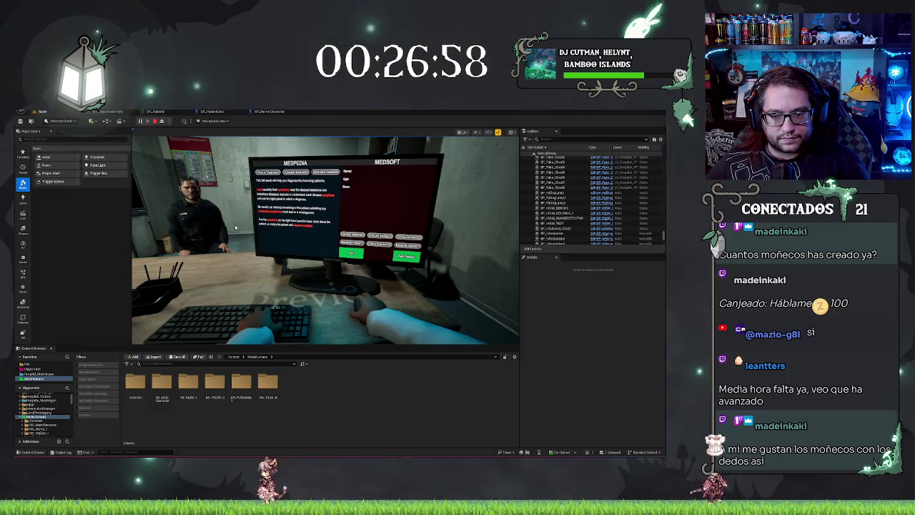
# Step: Stop the playtest, select the medic chair, and open its BP_ChairMedic Blueprint
pyautogui.press('Escape')
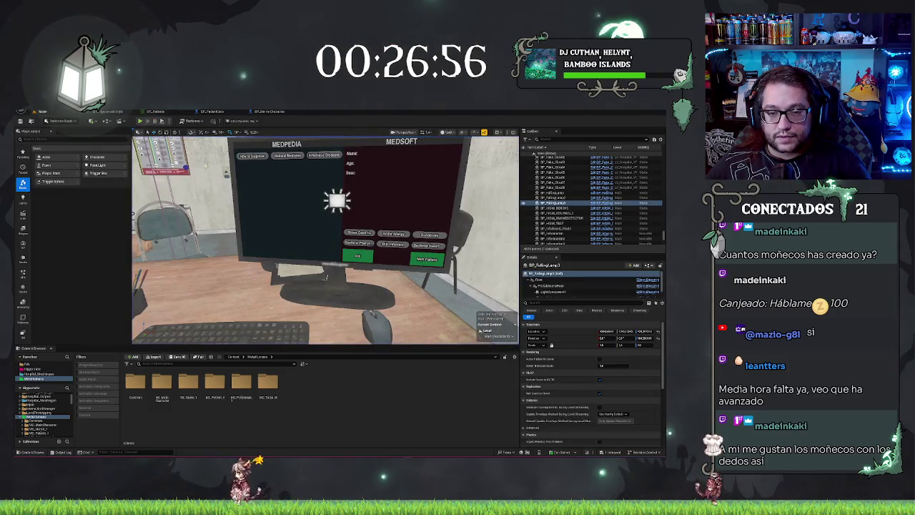
pyautogui.moveTo(249, 138); pyautogui.dragTo(294, 285)
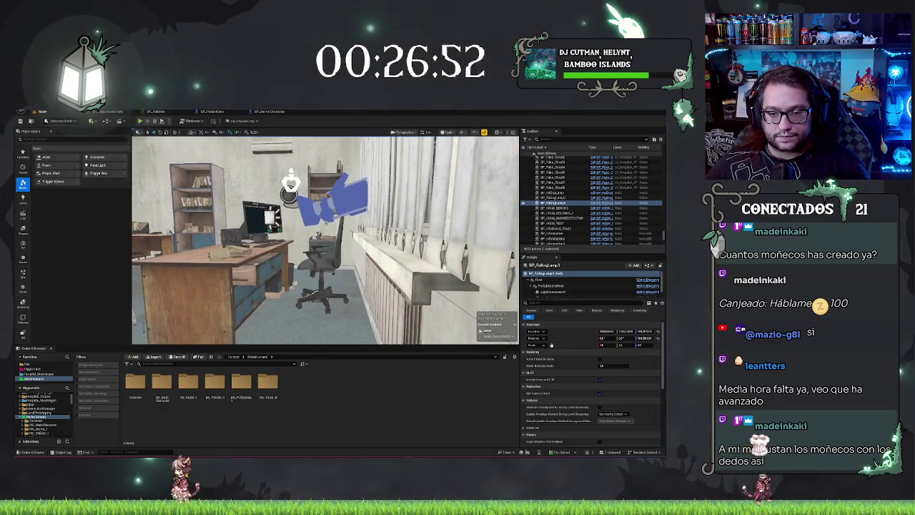
pyautogui.click(294, 284)
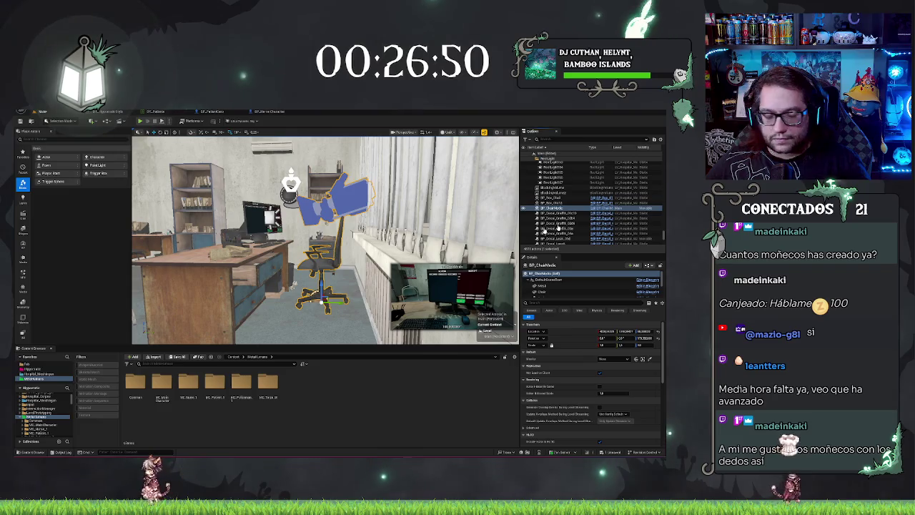
pyautogui.click(604, 208)
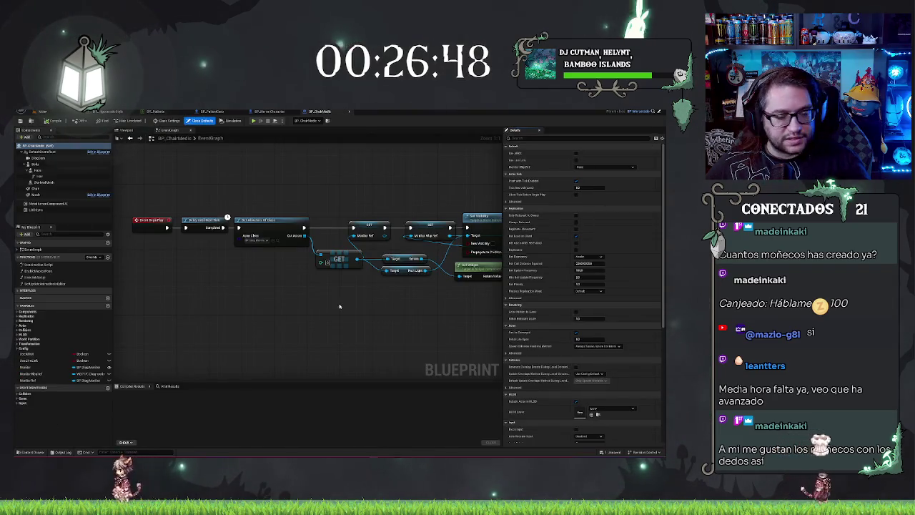
pyautogui.click(63, 112)
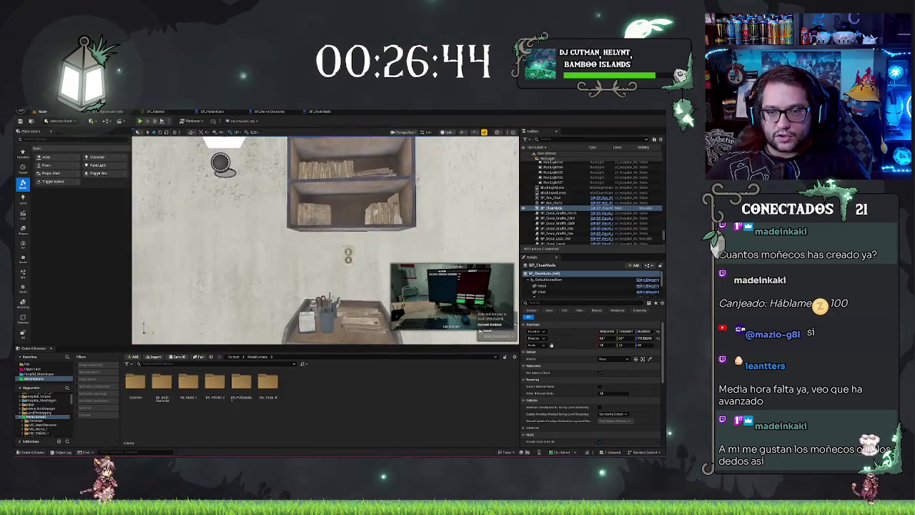
# Step: Check BP_HorrorCharacter, undo the blue hand's pose change, and start another playtest
pyautogui.click(270, 111)
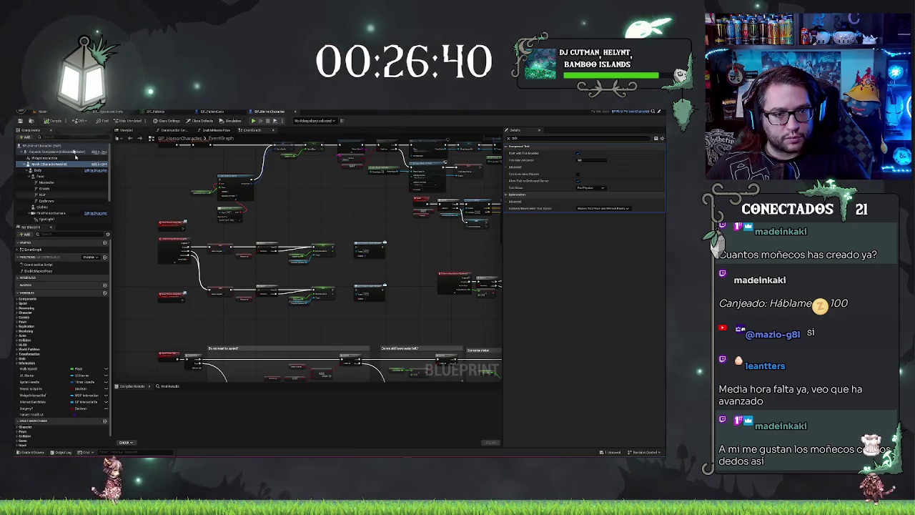
pyautogui.click(53, 111)
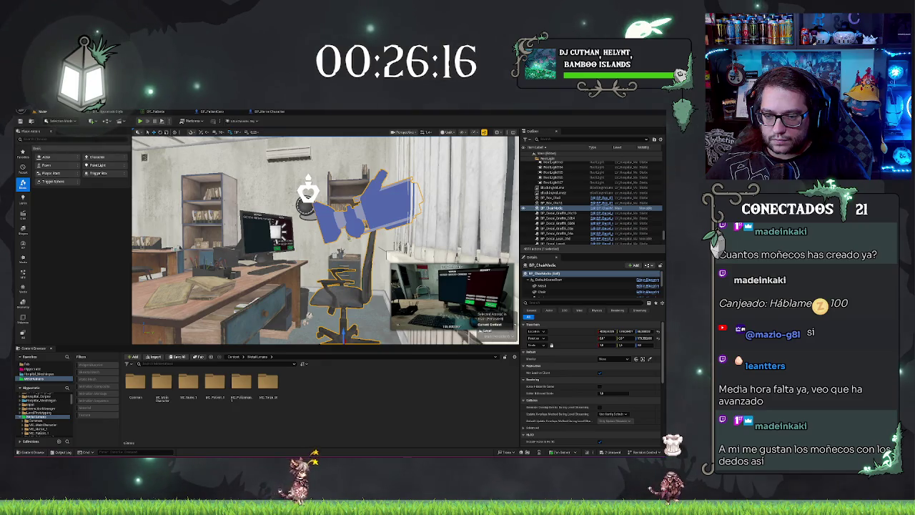
pyautogui.hotkey('ctrl', 'z')
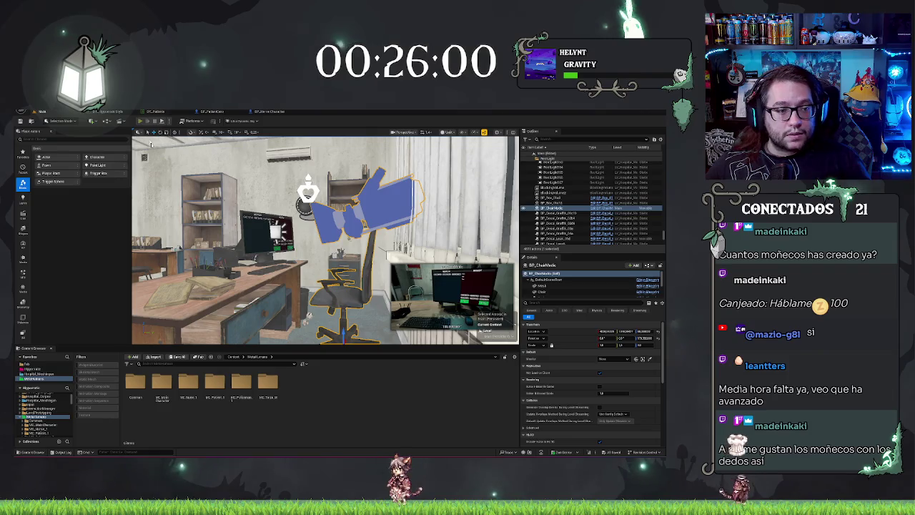
pyautogui.click(140, 121)
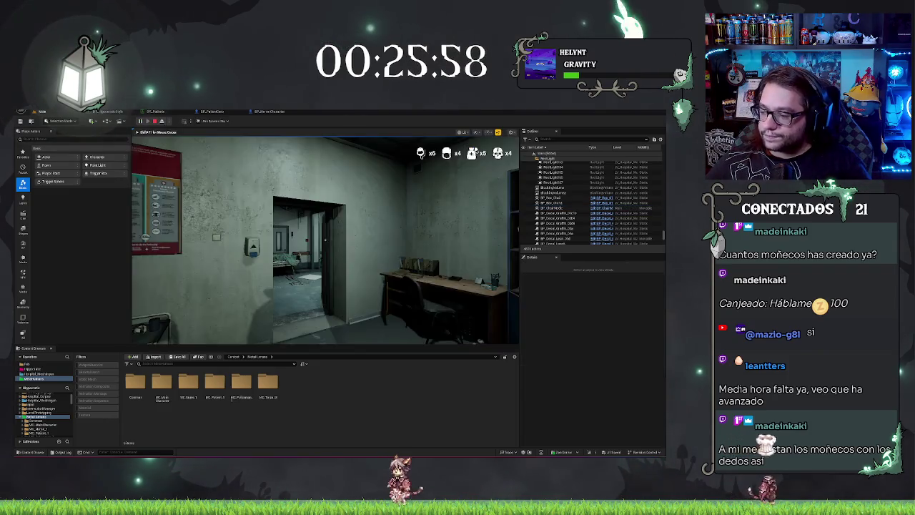
pyautogui.moveTo(325, 240)
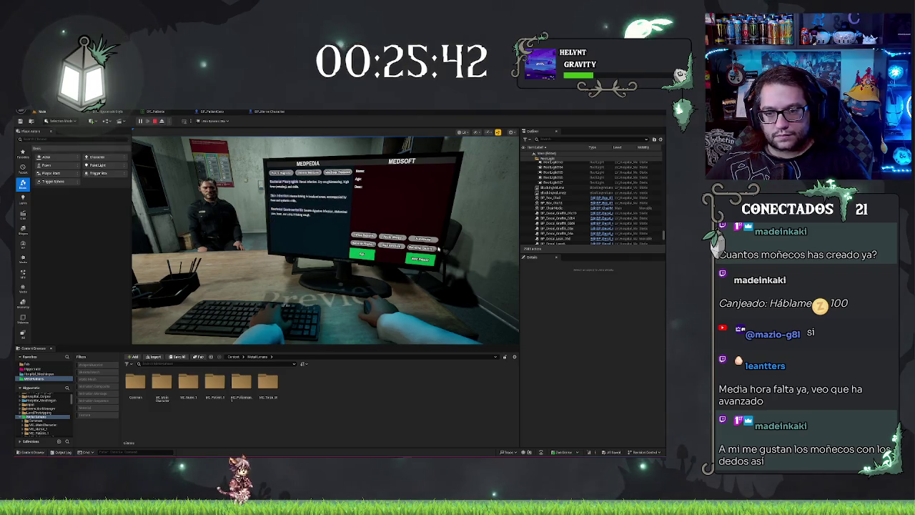
pyautogui.press('Escape')
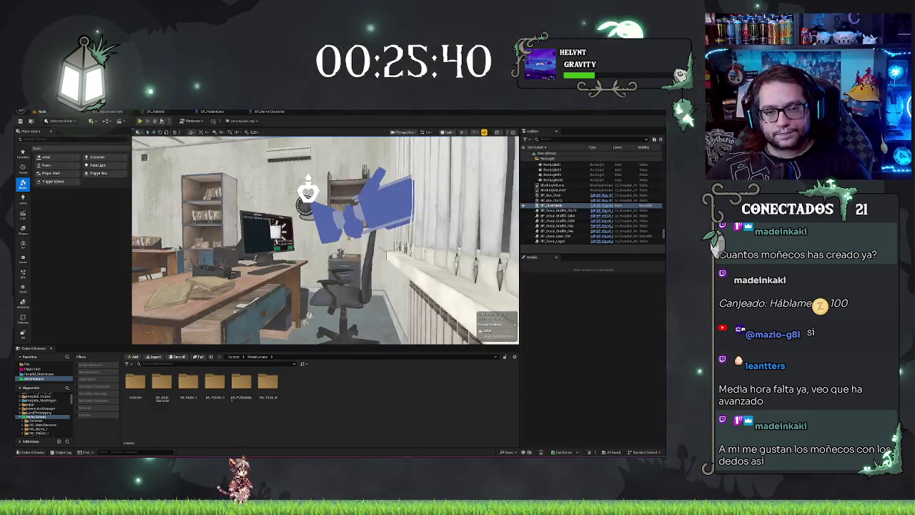
pyautogui.press('s')
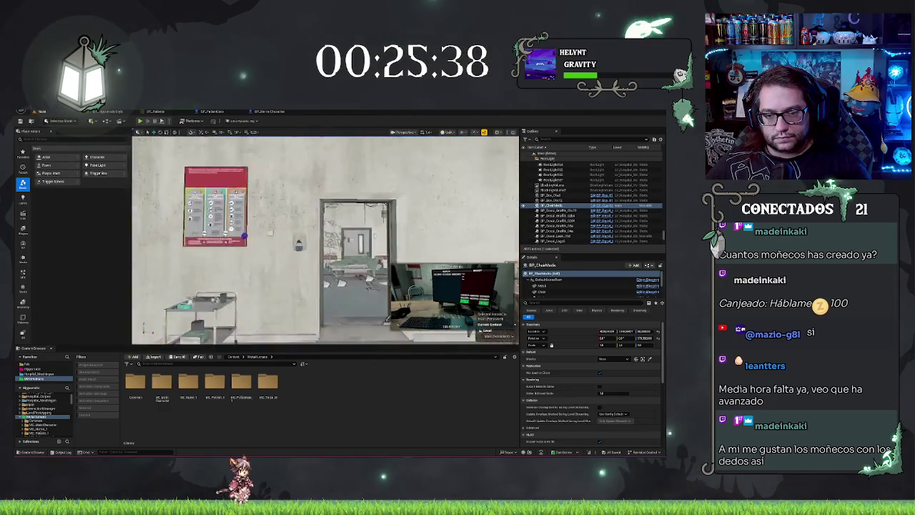
pyautogui.press('w')
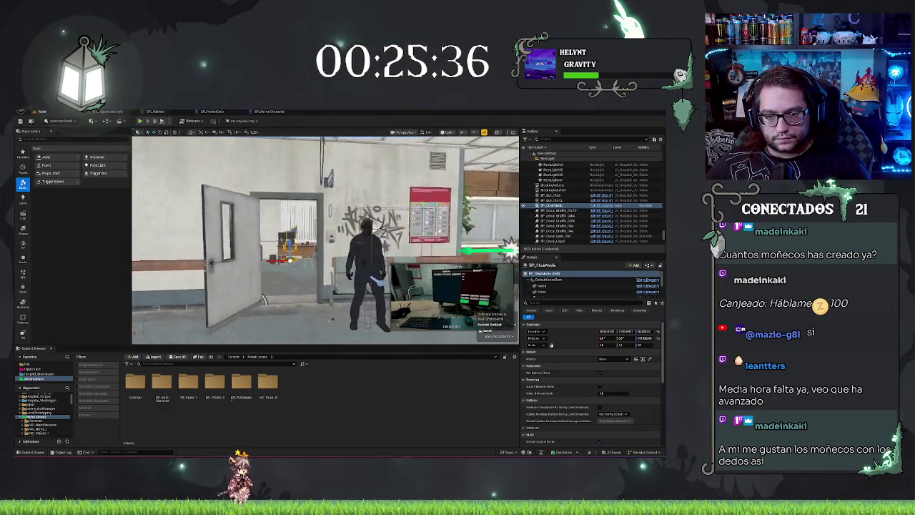
pyautogui.press('s')
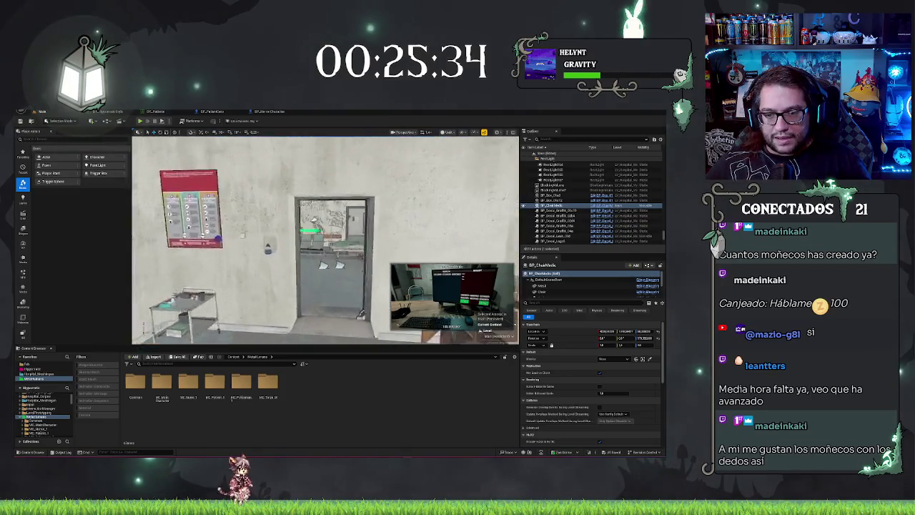
pyautogui.click(271, 112)
# Step: Zoom the BP_PatientCore preview onto the character's hand, then come back to it from the level
pyautogui.click(214, 112)
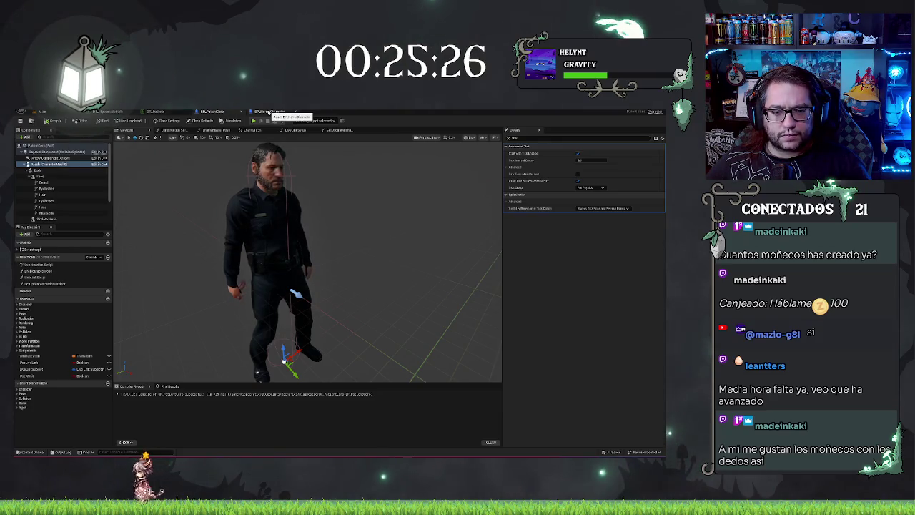
pyautogui.scroll(-6, 357, 273)
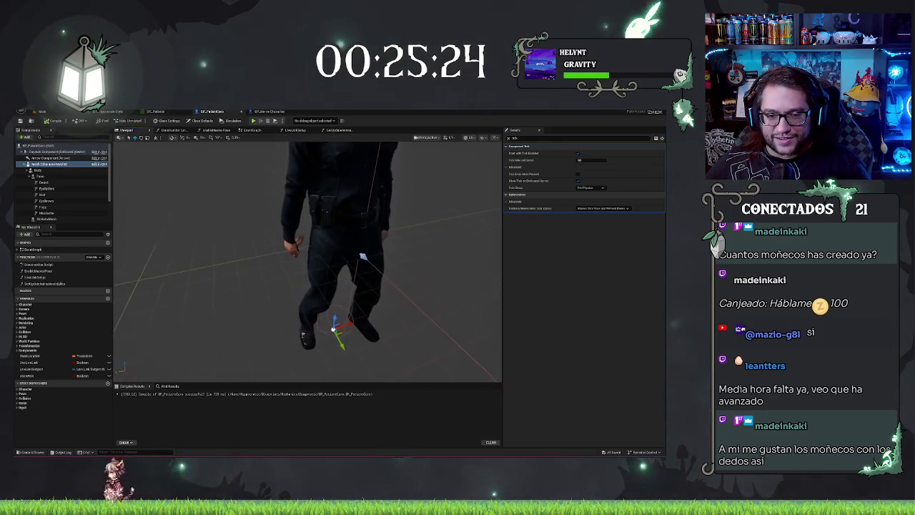
pyautogui.scroll(2, 307, 261)
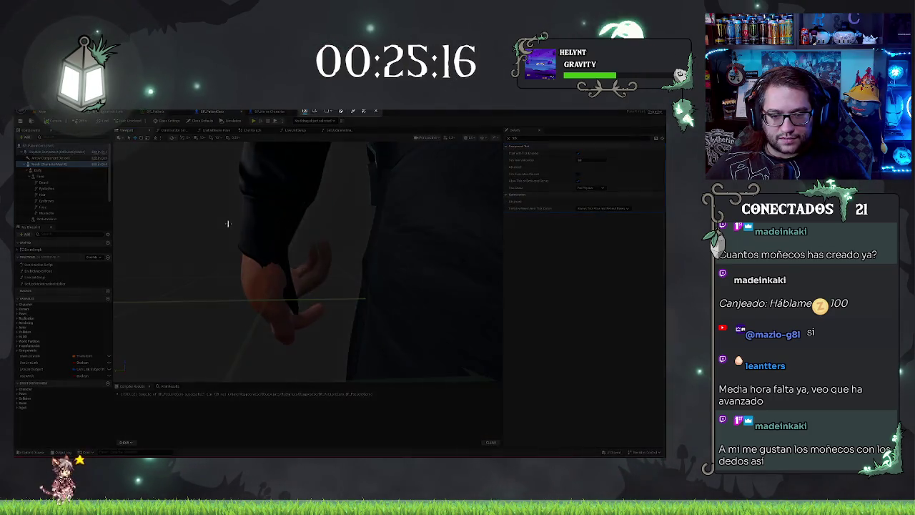
pyautogui.moveTo(221, 221); pyautogui.dragTo(346, 351)
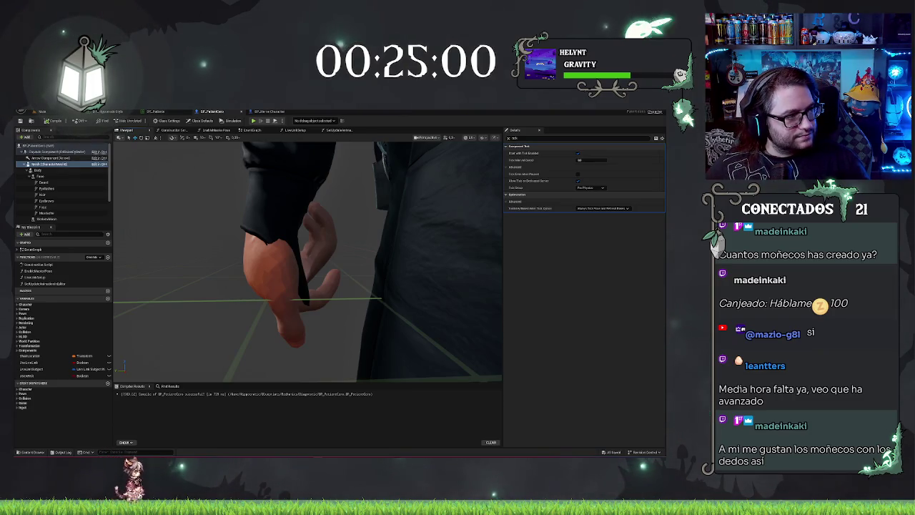
pyautogui.scroll(-5, 154, 333)
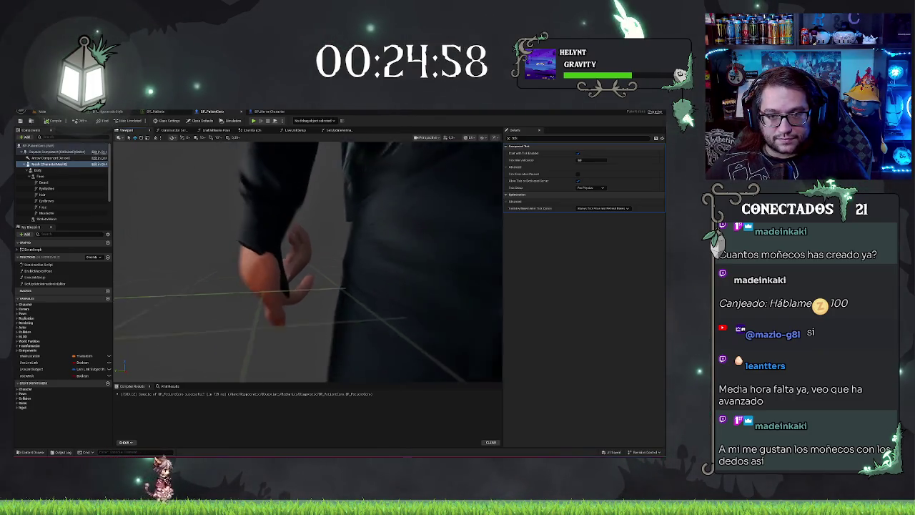
pyautogui.hotkey('ctrl', 'Tab')
pyautogui.press('f')
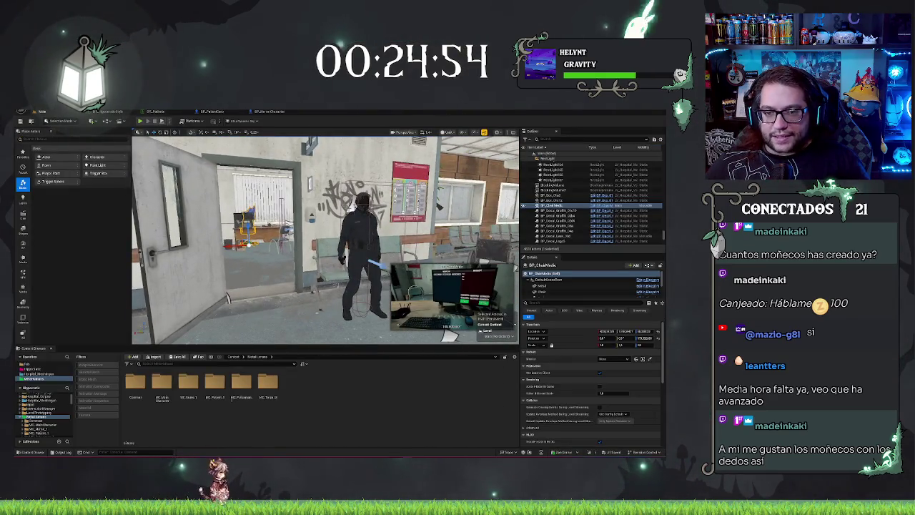
pyautogui.click(236, 111)
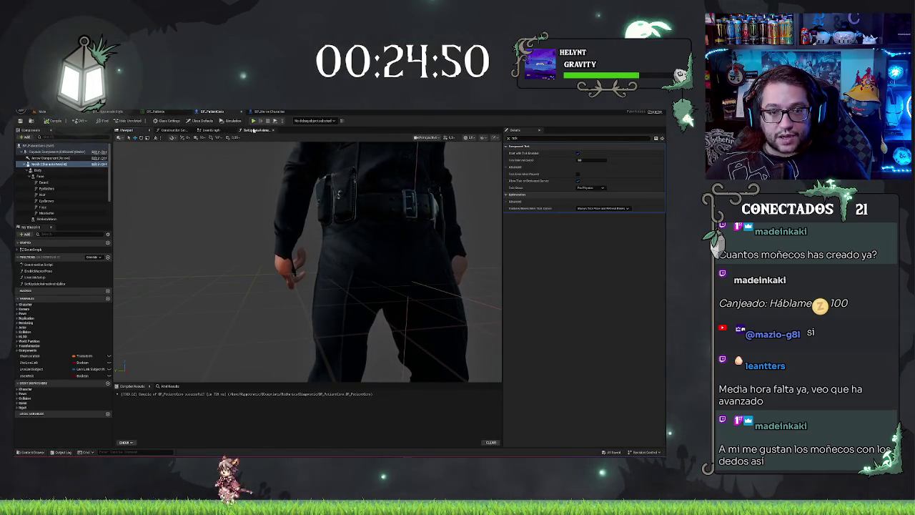
# Step: In EventGraph, place the Go to Chair node beneath Delay and add a new Boolean variable
pyautogui.click(211, 130)
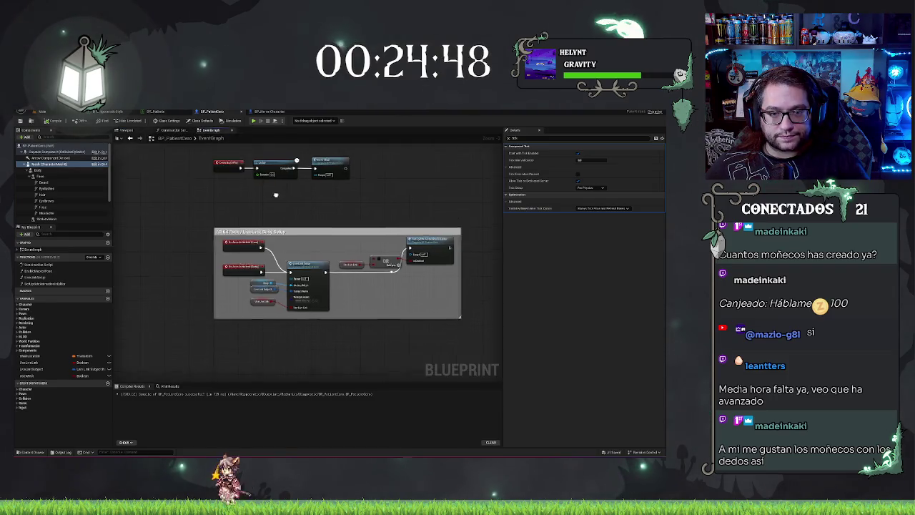
pyautogui.click(323, 239)
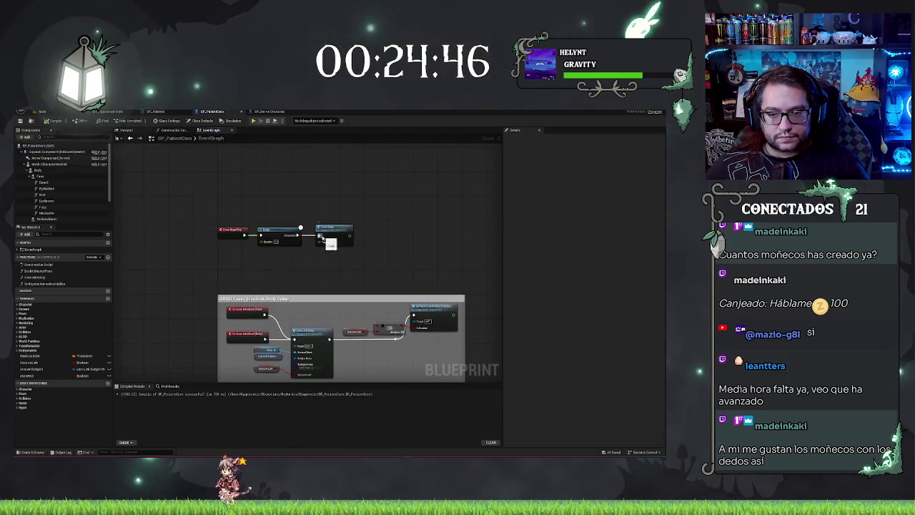
pyautogui.moveTo(328, 233)
pyautogui.mouseDown()
pyautogui.moveTo(315, 258)
pyautogui.moveTo(266, 267)
pyautogui.mouseUp()
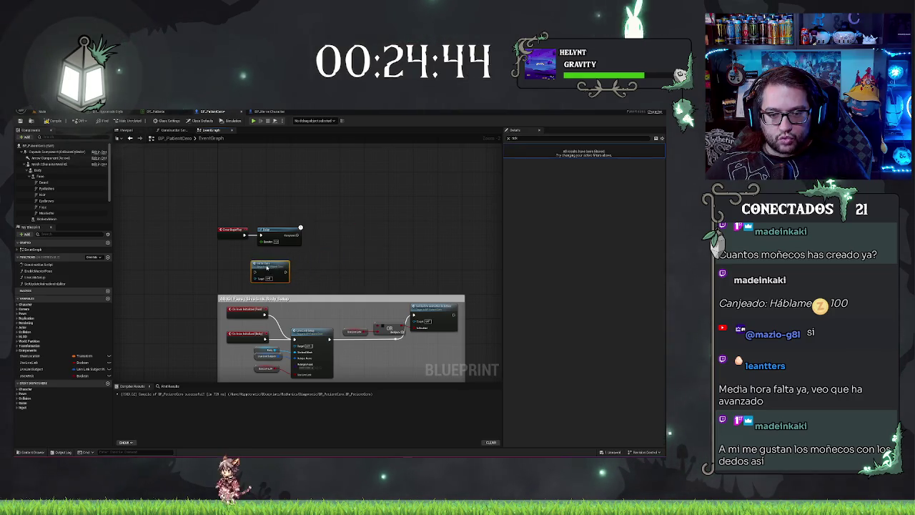
pyautogui.click(284, 229)
pyautogui.scroll(2, 318, 210)
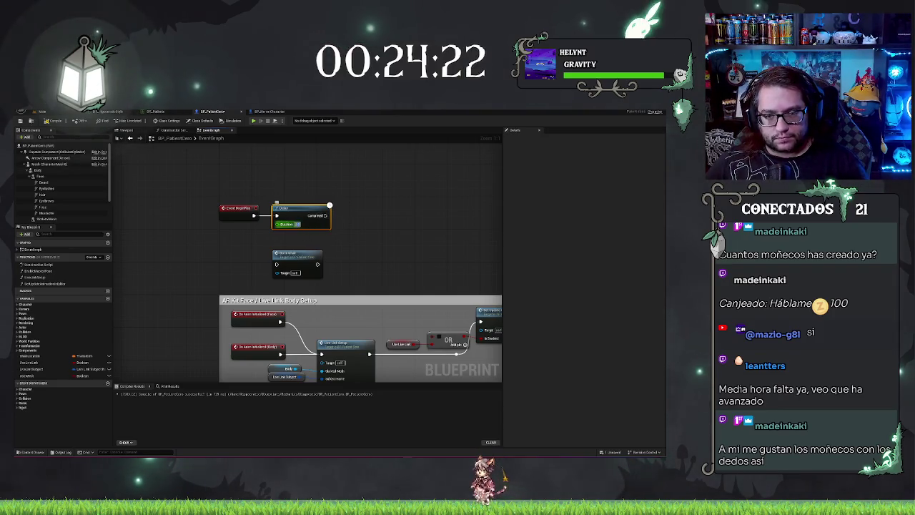
pyautogui.click(289, 256)
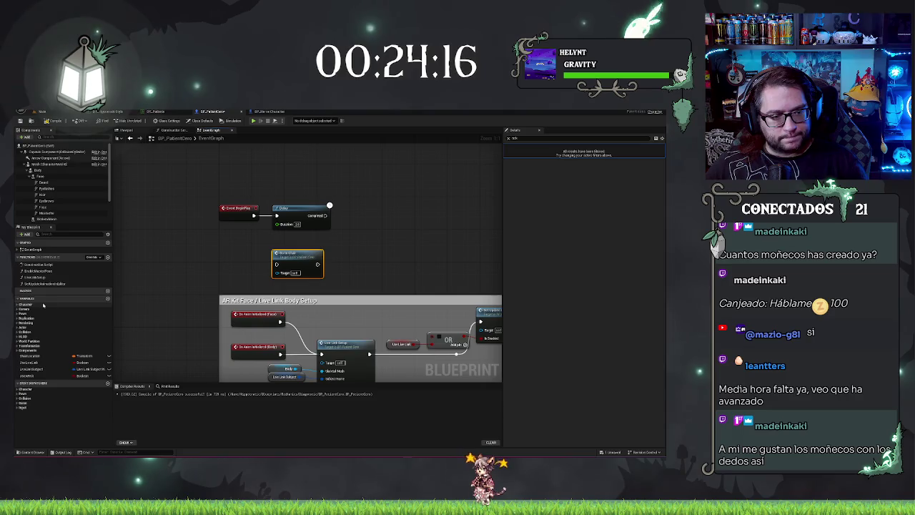
pyautogui.click(108, 299)
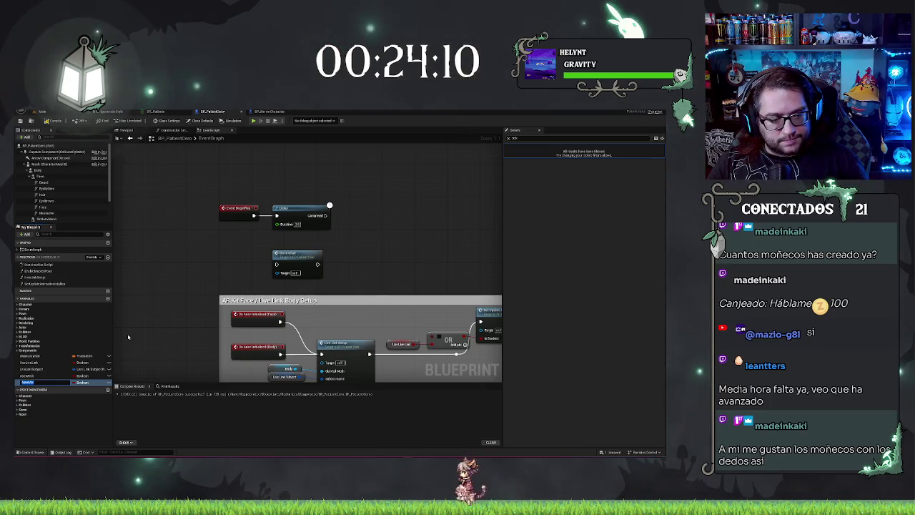
# Step: Rename NewVar to a name ending 'eadSet', keep its type Boolean, and return to the hospital level
pyautogui.press('BackSpace')
pyautogui.press('BackSpace')
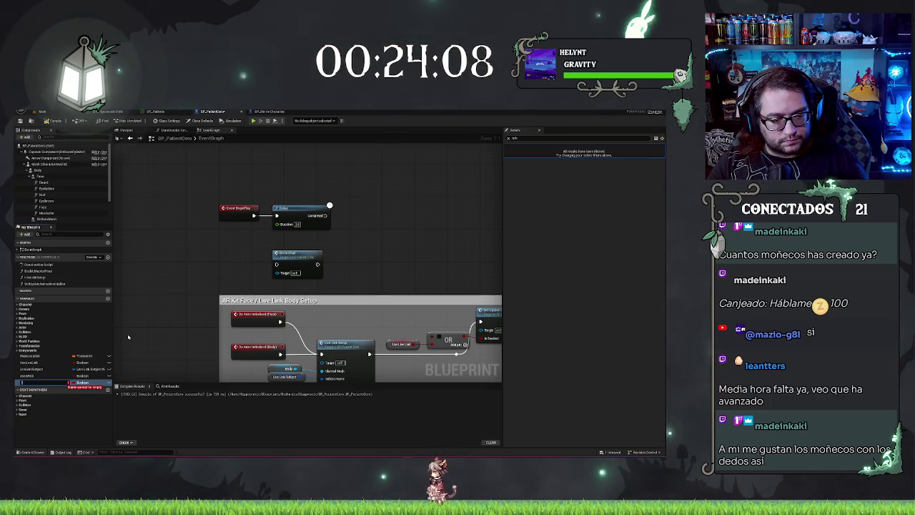
pyautogui.write('ead')
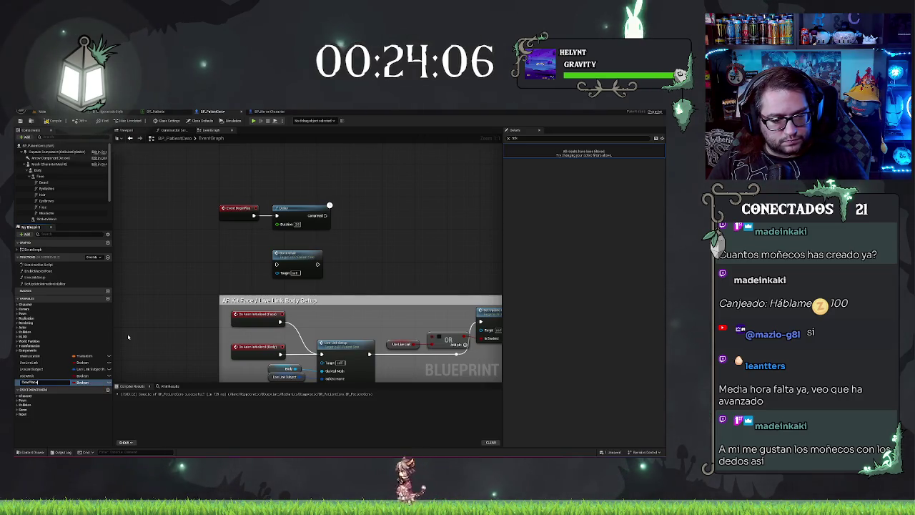
pyautogui.write('Set')
pyautogui.press('Return')
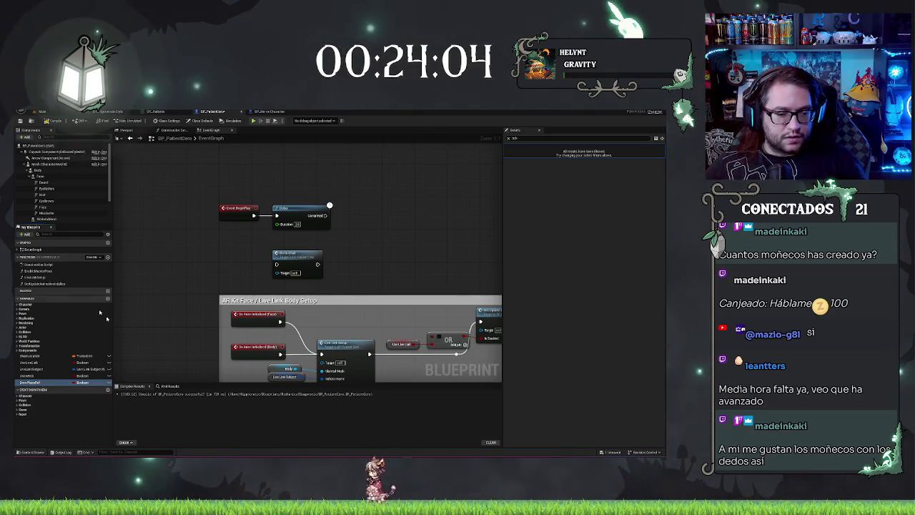
pyautogui.click(83, 383)
pyautogui.write('d')
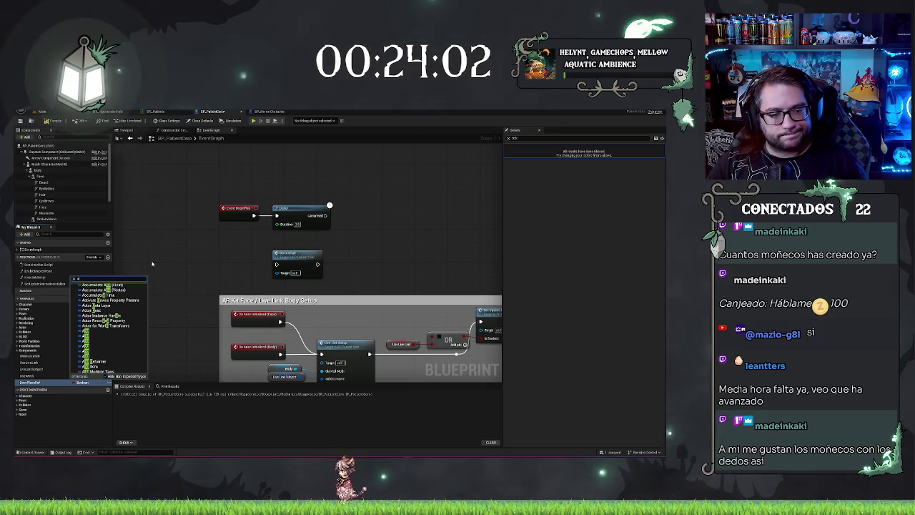
pyautogui.write('p')
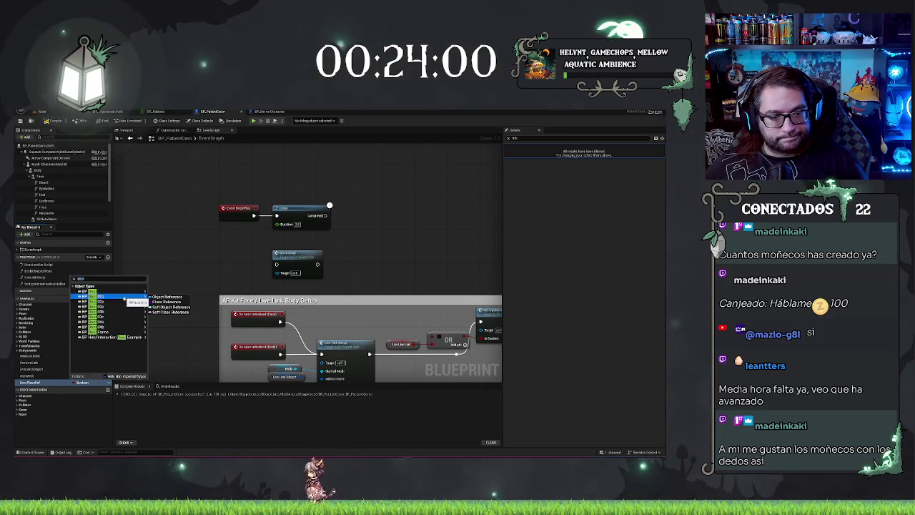
pyautogui.click(157, 294)
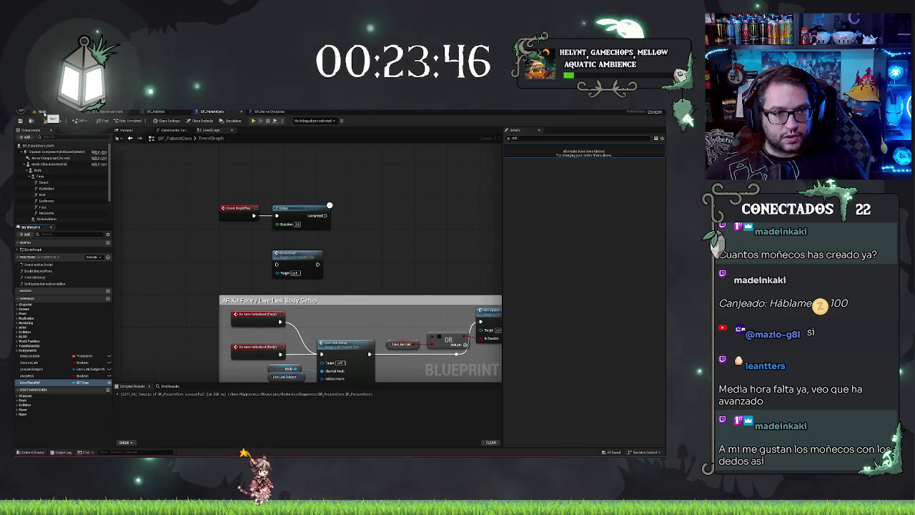
pyautogui.click(42, 112)
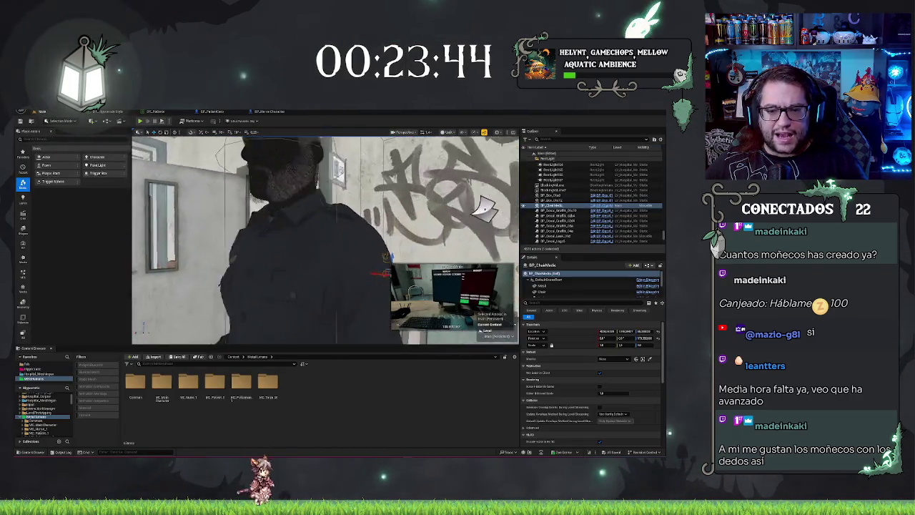
# Step: Give BP_Door3 the actor tag 'Cerra', frame it, then bring up the BP_HorrorCharacter graph
pyautogui.click(330, 243)
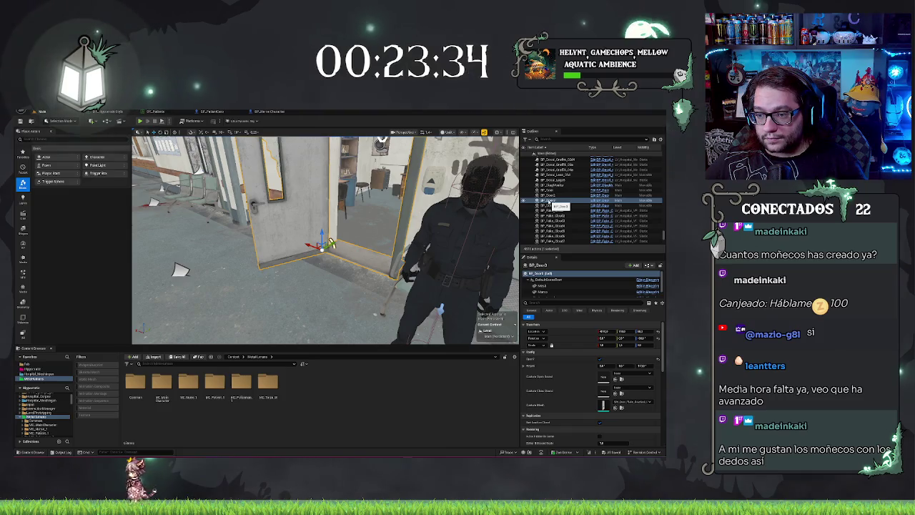
pyautogui.write('tag')
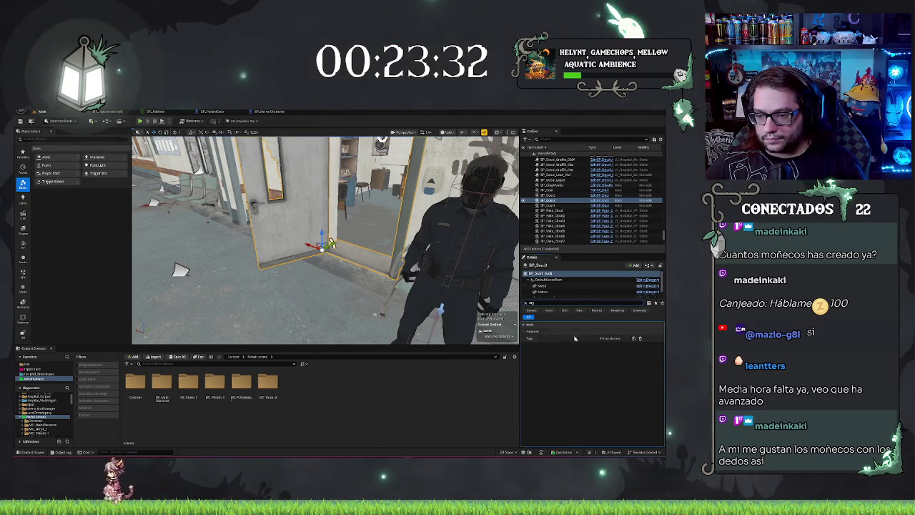
pyautogui.click(605, 344)
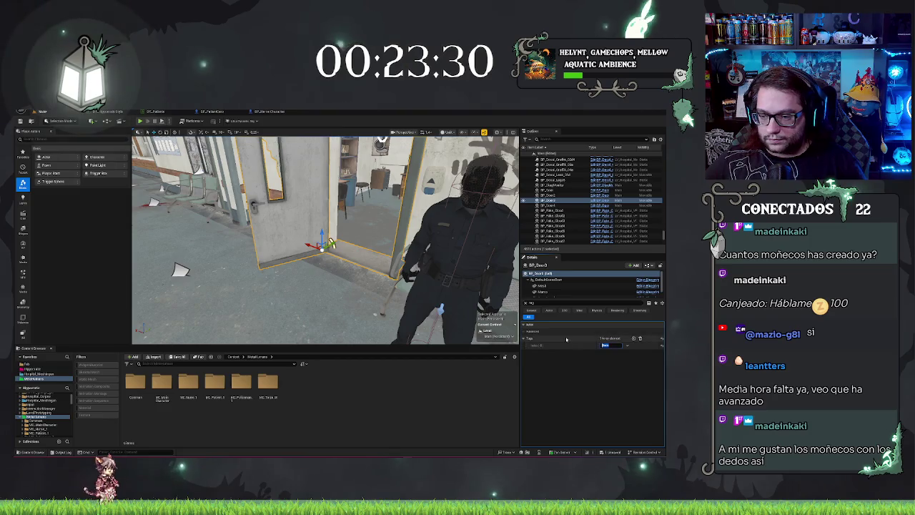
pyautogui.write('Cerra')
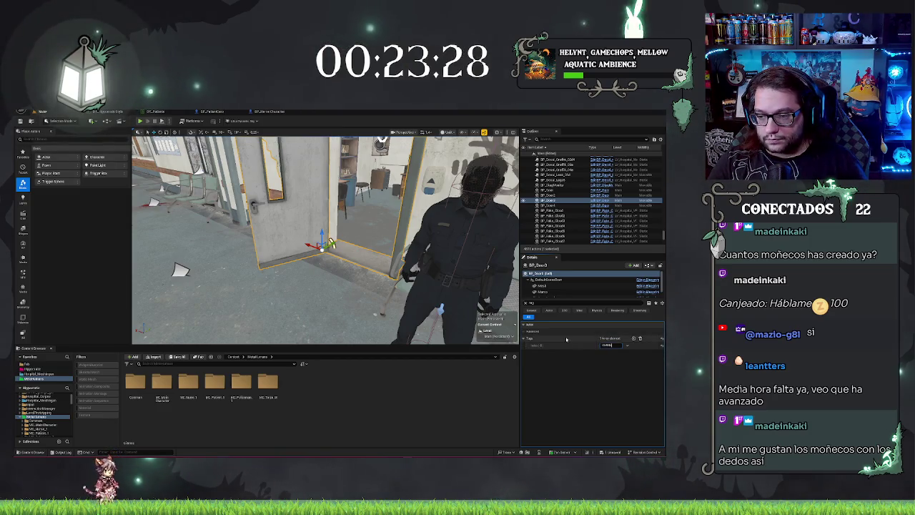
pyautogui.press('Return')
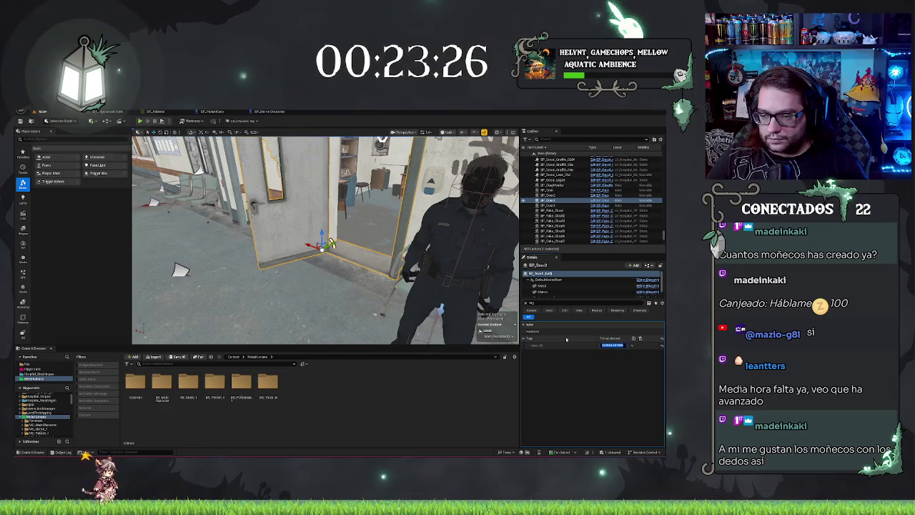
pyautogui.press('f')
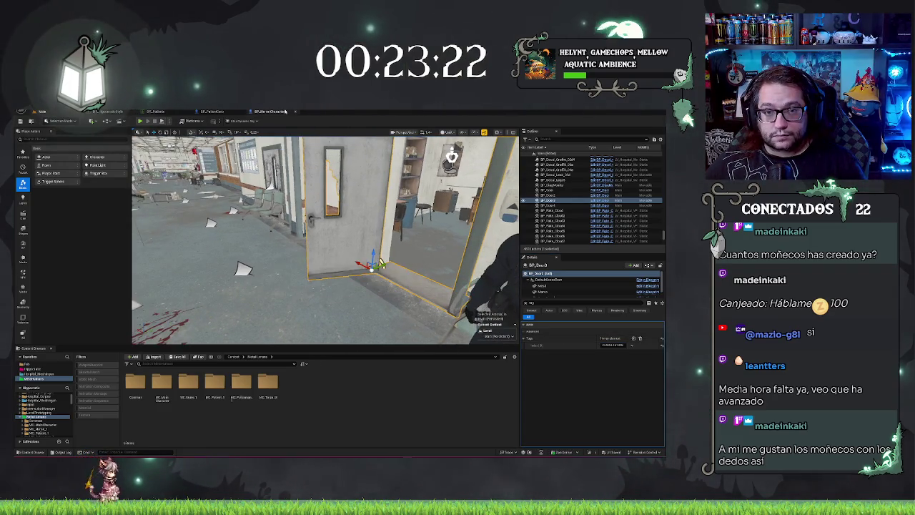
pyautogui.click(269, 111)
pyautogui.scroll(-3, 321, 201)
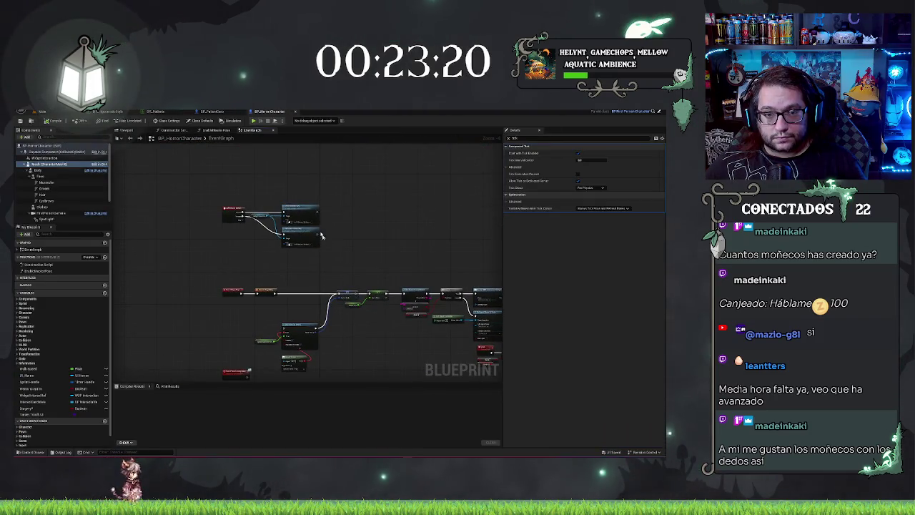
# Step: Close BP_HorrorCharacter, delete a misplaced Get All Actors Of Class node, and move Delay right
pyautogui.click(295, 111)
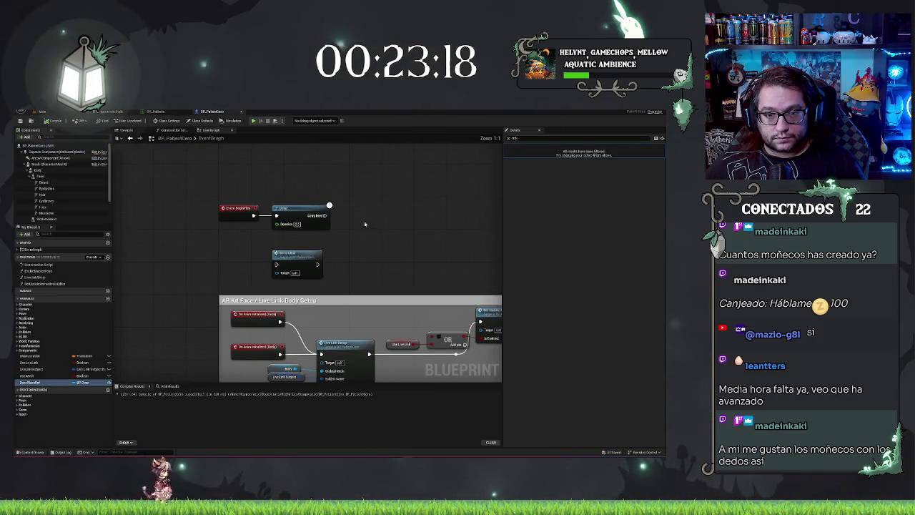
pyautogui.moveTo(329, 205); pyautogui.dragTo(347, 214)
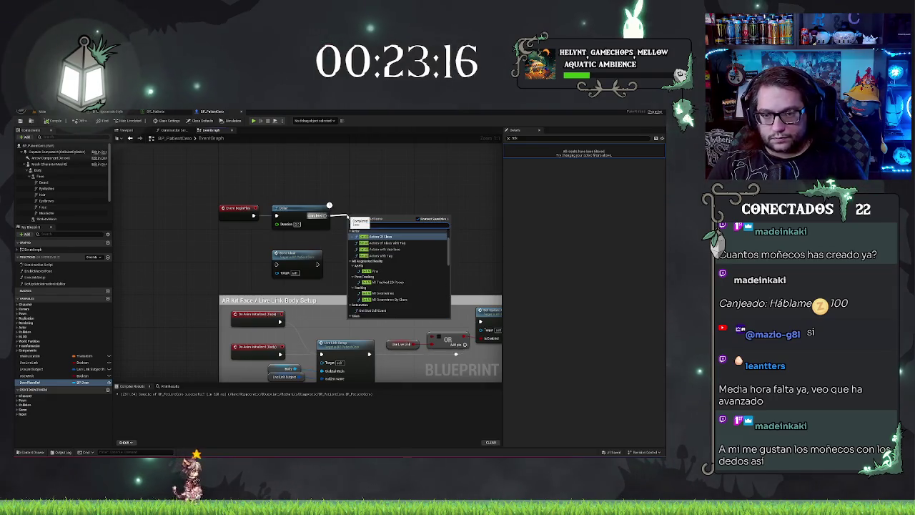
pyautogui.click(365, 228)
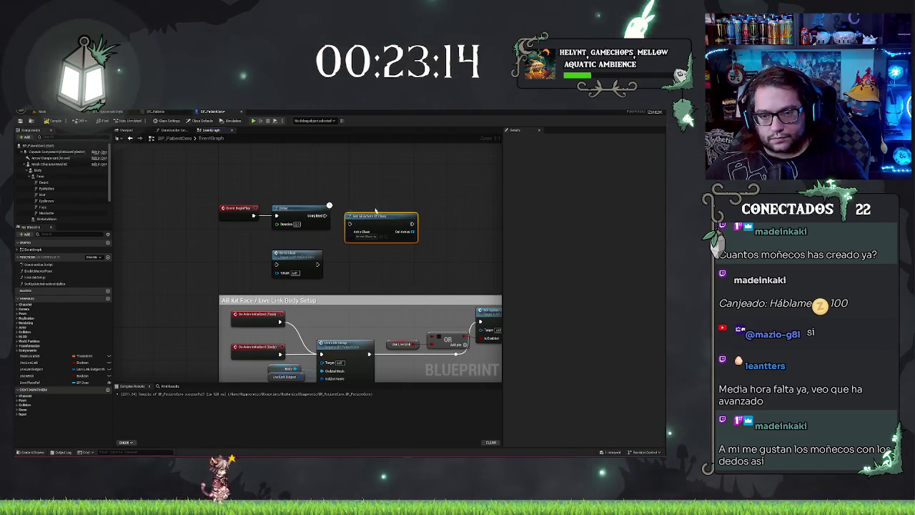
pyautogui.press('Delete')
pyautogui.moveTo(313, 207); pyautogui.dragTo(405, 210)
# Step: Add Get All Actors Of Class with Tag after BeginPlay with actor class BP Door
pyautogui.moveTo(253, 215); pyautogui.dragTo(275, 219)
pyautogui.click(311, 244)
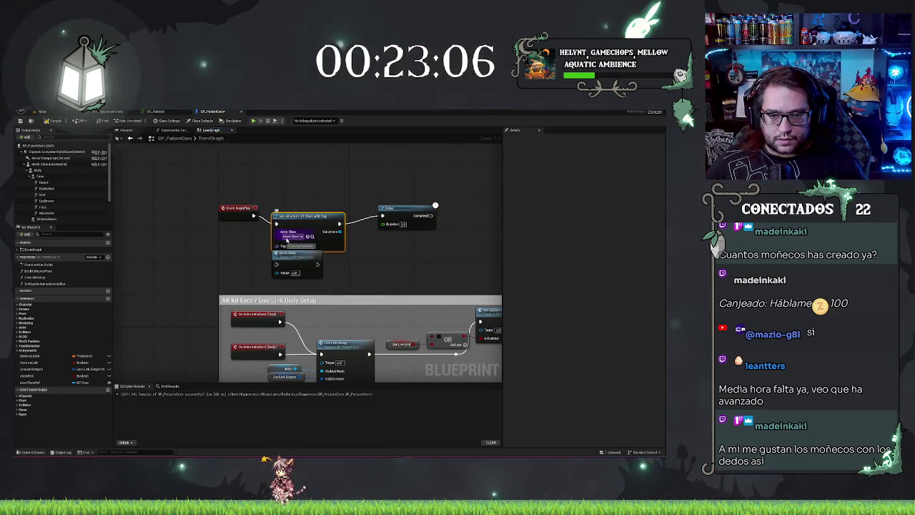
pyautogui.click(289, 237)
pyautogui.write('door')
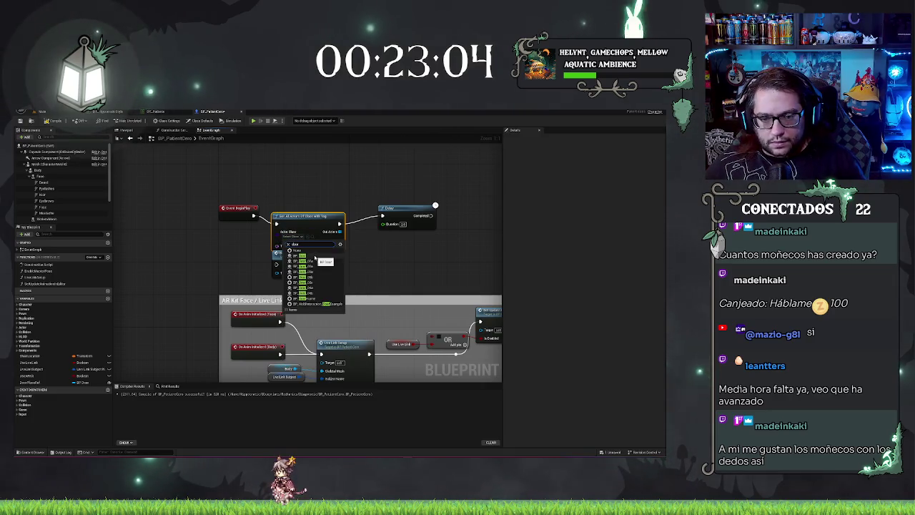
pyautogui.click(315, 259)
pyautogui.click(277, 253)
pyautogui.moveTo(277, 253)
pyautogui.mouseDown()
pyautogui.moveTo(456, 237)
pyautogui.moveTo(387, 231)
pyautogui.moveTo(417, 202)
pyautogui.mouseUp()
# Step: Add a Get (a copy) node on the found actors array and shift later nodes right
pyautogui.moveTo(268, 216)
pyautogui.mouseDown()
pyautogui.moveTo(315, 230)
pyautogui.moveTo(286, 233)
pyautogui.mouseUp()
pyautogui.write('get')
pyautogui.click(306, 285)
pyautogui.moveTo(433, 181); pyautogui.dragTo(305, 225)
pyautogui.moveTo(362, 220); pyautogui.dragTo(422, 221)
# Step: Place the Door Place Ref variable in the graph and tidy the node layout
pyautogui.moveTo(44, 378); pyautogui.dragTo(335, 216)
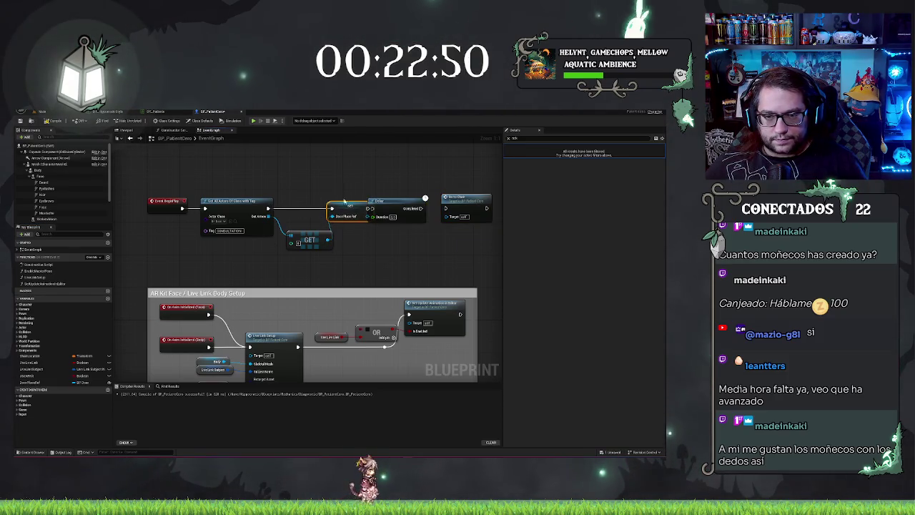
pyautogui.moveTo(309, 240); pyautogui.dragTo(264, 248)
pyautogui.moveTo(346, 206); pyautogui.dragTo(316, 206)
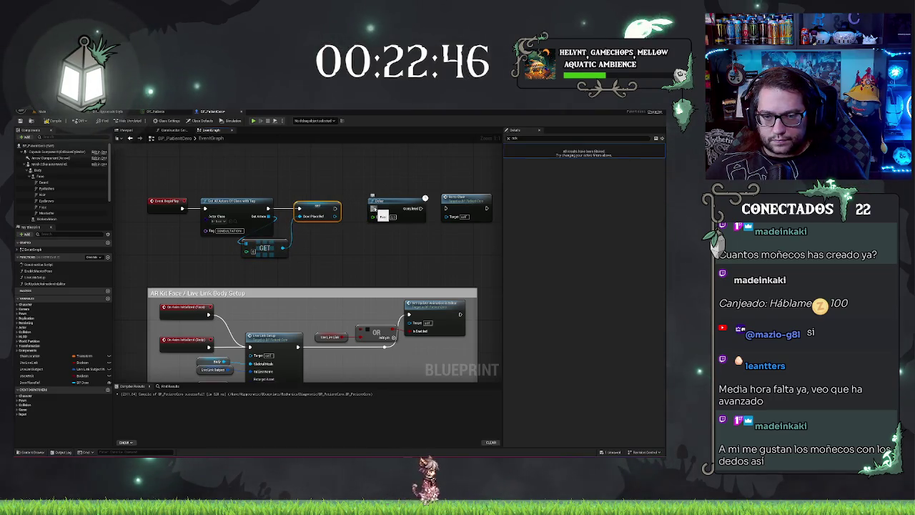
pyautogui.moveTo(399, 191); pyautogui.dragTo(471, 225)
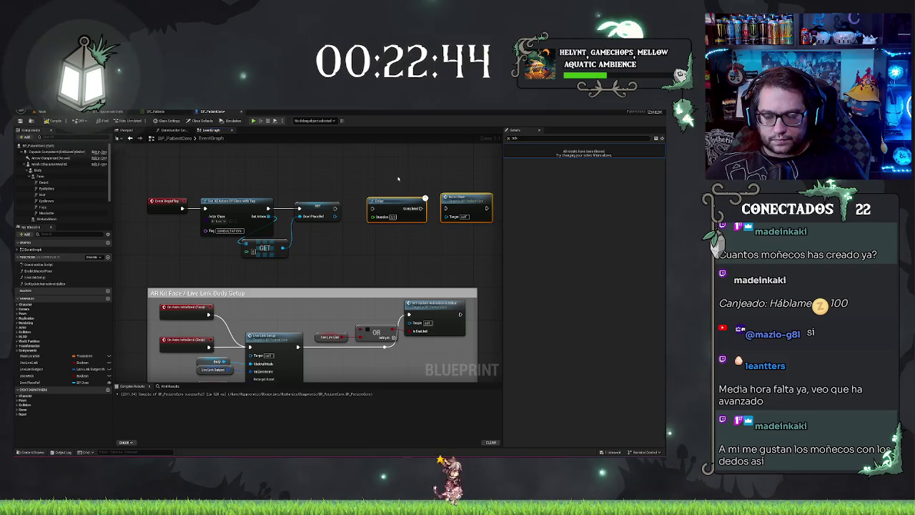
pyautogui.click(374, 161)
pyautogui.moveTo(373, 161); pyautogui.dragTo(323, 184)
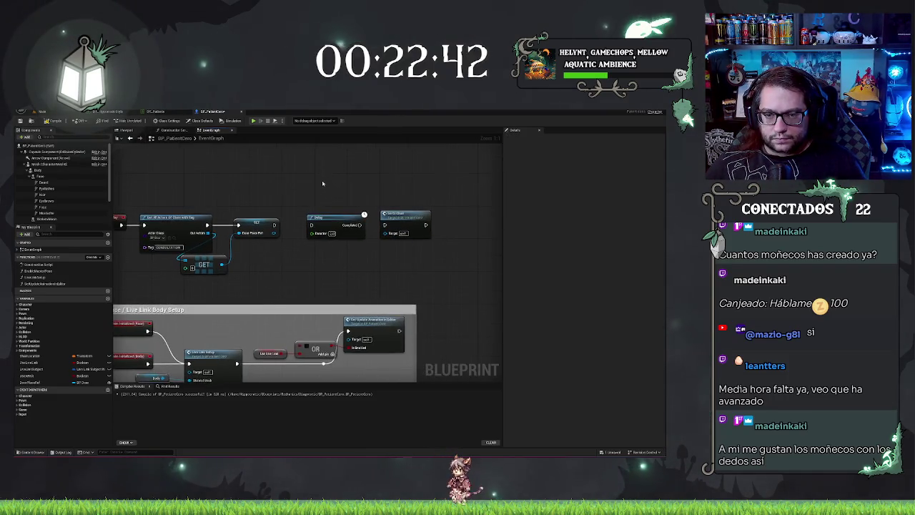
pyautogui.moveTo(387, 220)
pyautogui.mouseDown()
pyautogui.moveTo(304, 236)
pyautogui.moveTo(400, 216)
pyautogui.mouseUp()
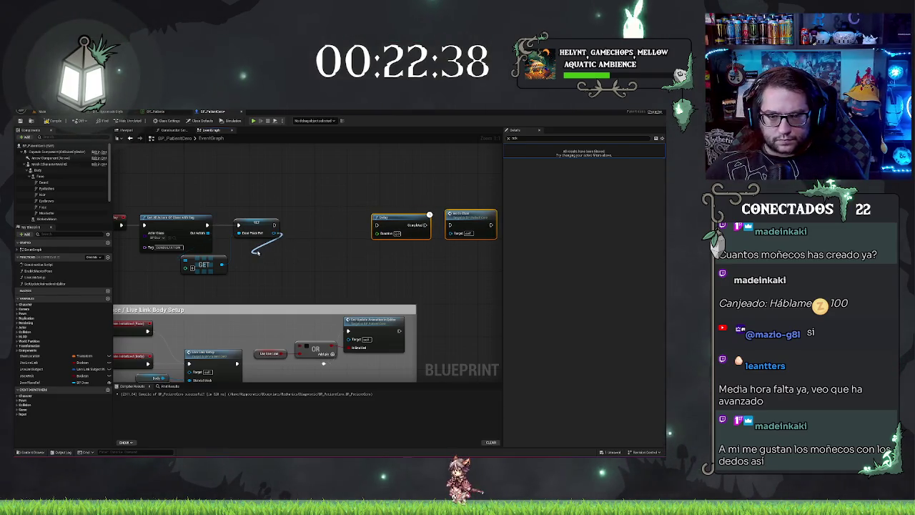
# Step: Search Door Place Ref's actions for door properties, check the level, and return to the graph
pyautogui.moveTo(276, 231); pyautogui.dragTo(256, 251)
pyautogui.write('closed')
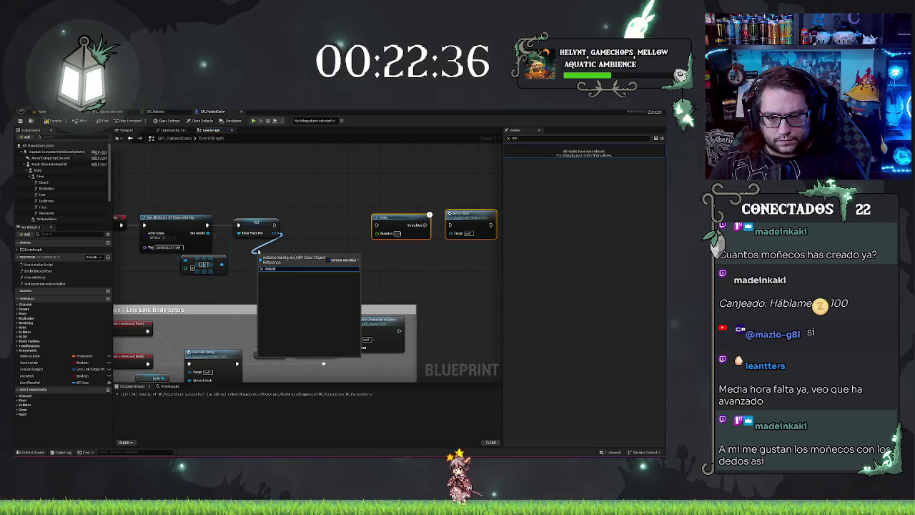
pyautogui.press('BackSpace')
pyautogui.press('BackSpace')
pyautogui.press('BackSpace')
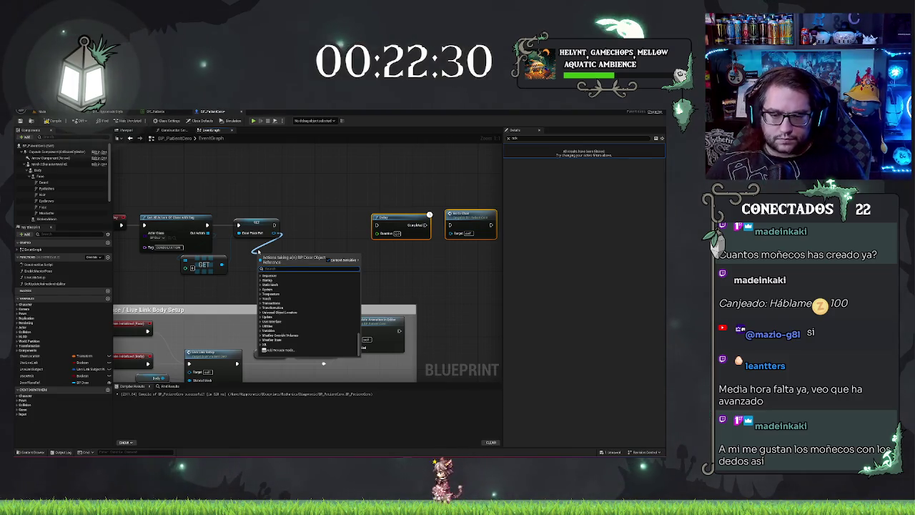
pyautogui.write('get ')
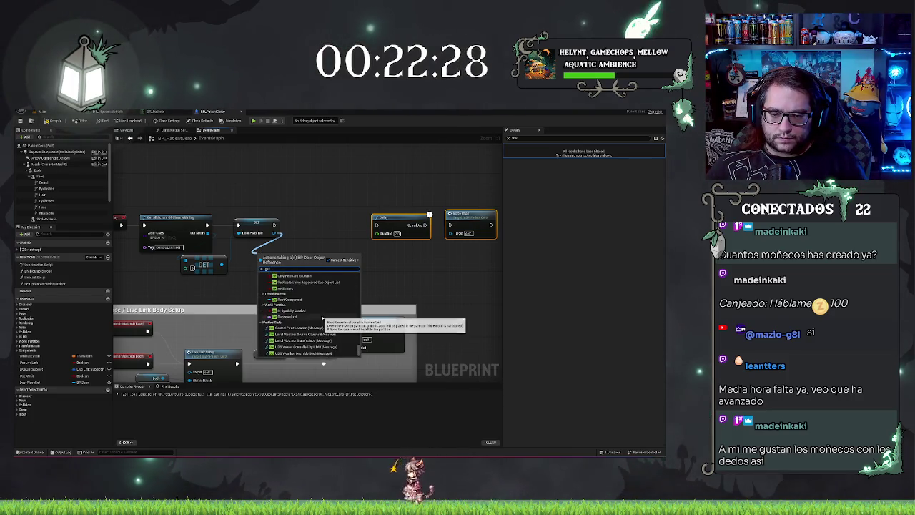
pyautogui.write('a')
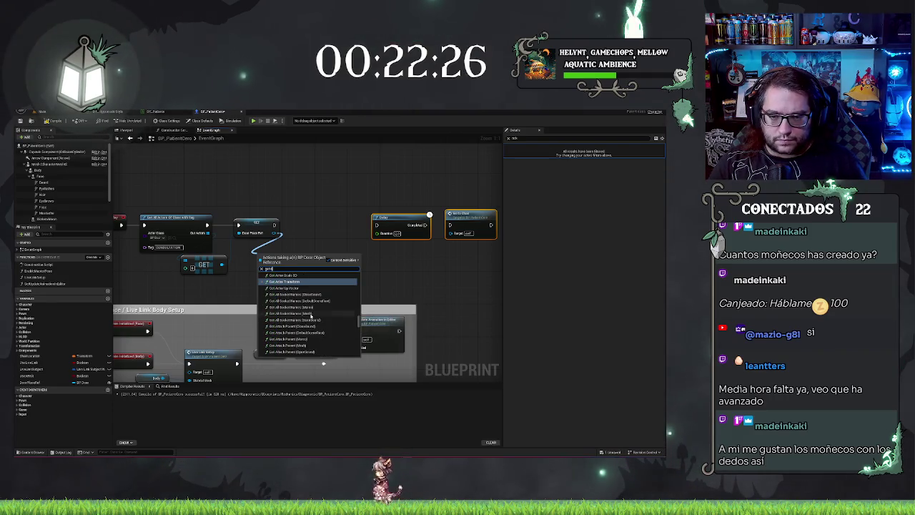
pyautogui.press('BackSpace')
pyautogui.write('door')
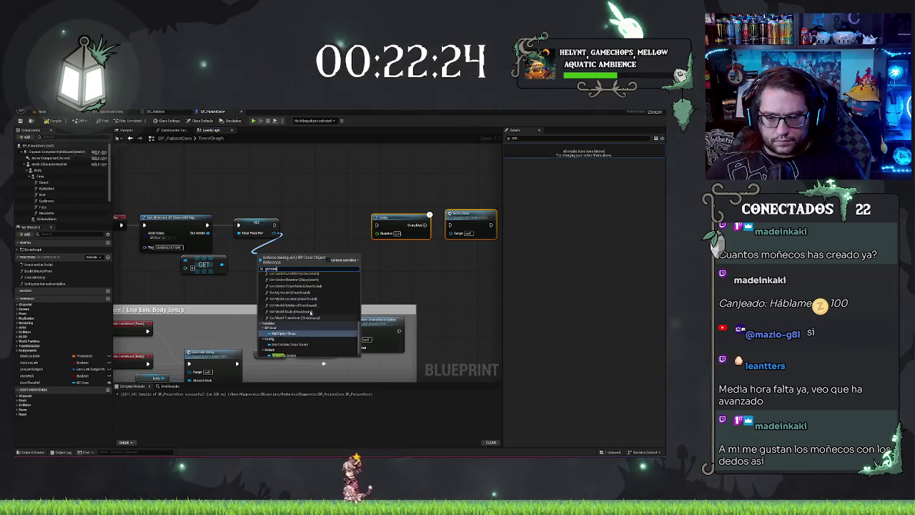
pyautogui.click(310, 229)
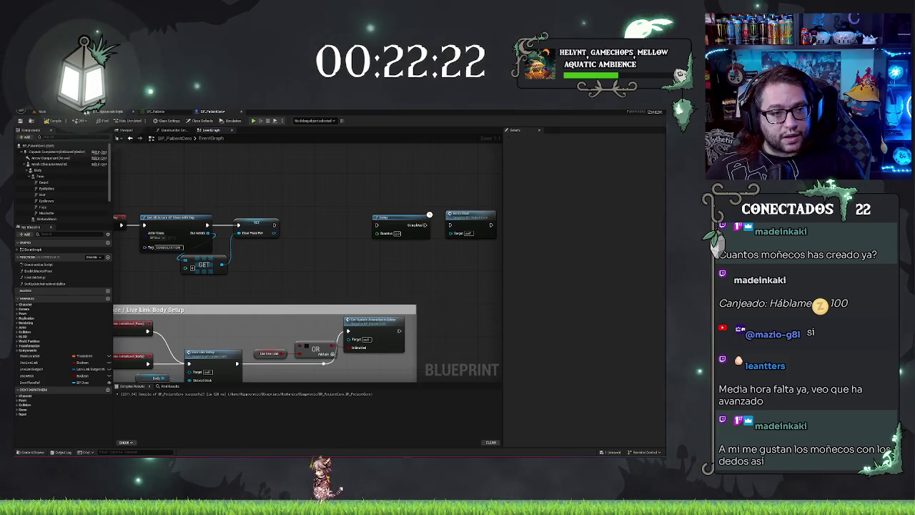
pyautogui.click(86, 112)
pyautogui.click(218, 112)
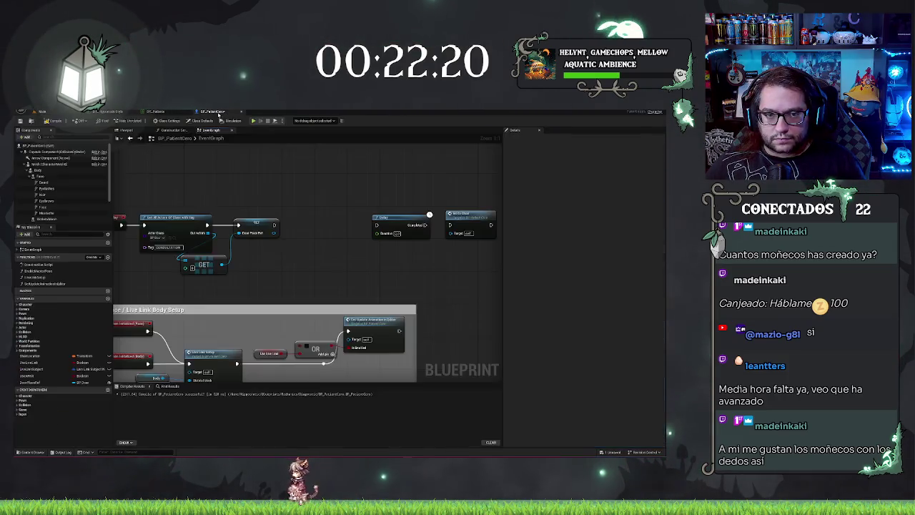
# Step: Add the door's Open? getter from Door Place Ref and add a Branch node
pyautogui.moveTo(281, 249); pyautogui.dragTo(281, 251)
pyautogui.write('gett')
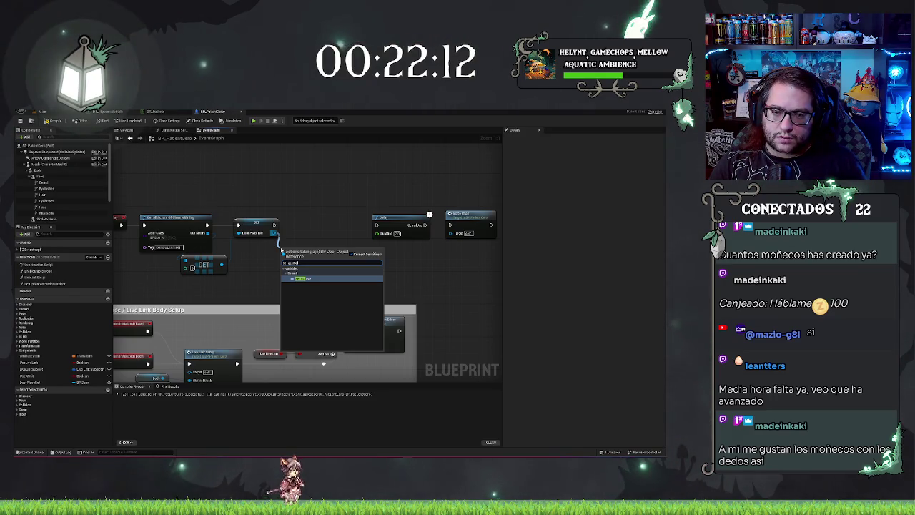
pyautogui.press('BackSpace')
pyautogui.write('open')
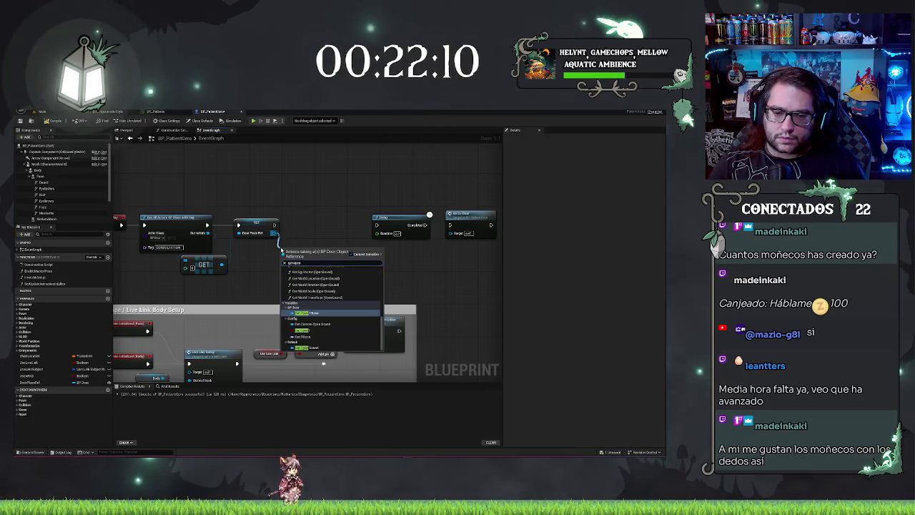
pyautogui.press('Return')
pyautogui.moveTo(303, 251)
pyautogui.mouseDown()
pyautogui.moveTo(284, 278)
pyautogui.moveTo(282, 266)
pyautogui.mouseUp()
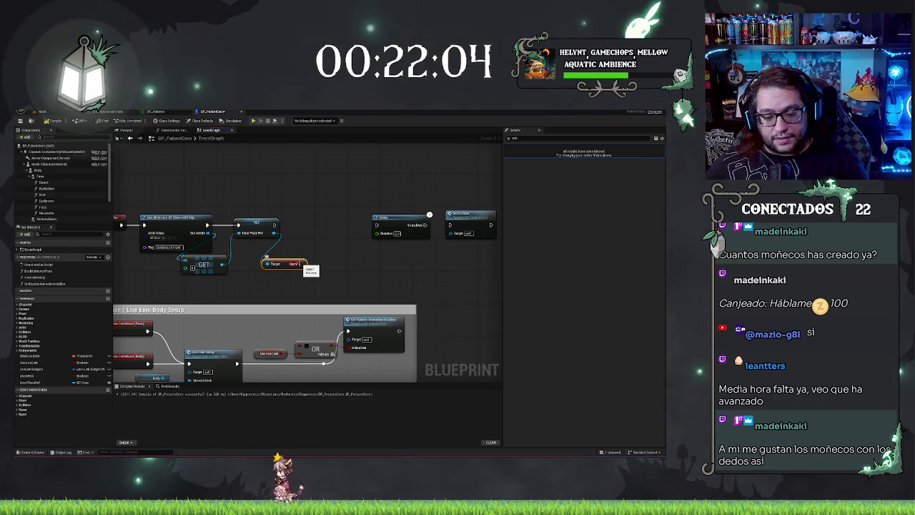
pyautogui.click(308, 226)
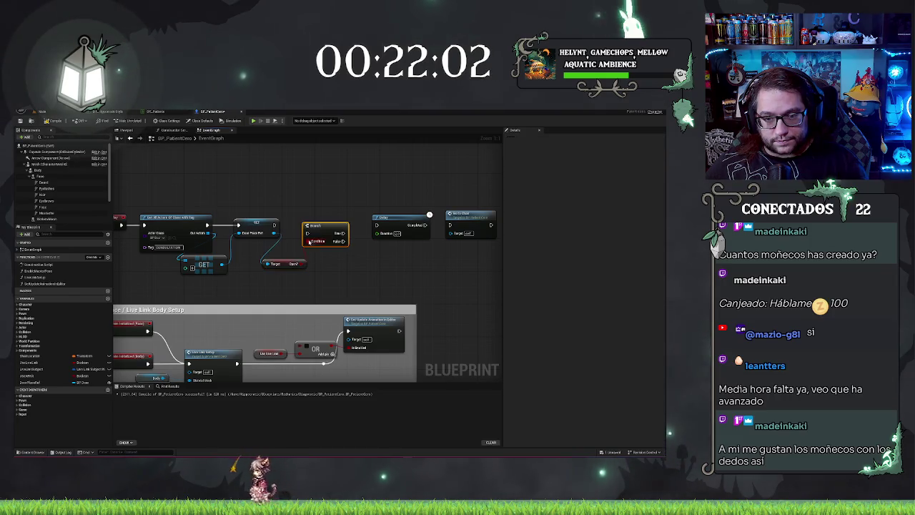
# Step: Wire the Branch on Open? and add an Interact call on its False output
pyautogui.moveTo(327, 231); pyautogui.dragTo(274, 226)
pyautogui.moveTo(332, 233); pyautogui.dragTo(342, 251)
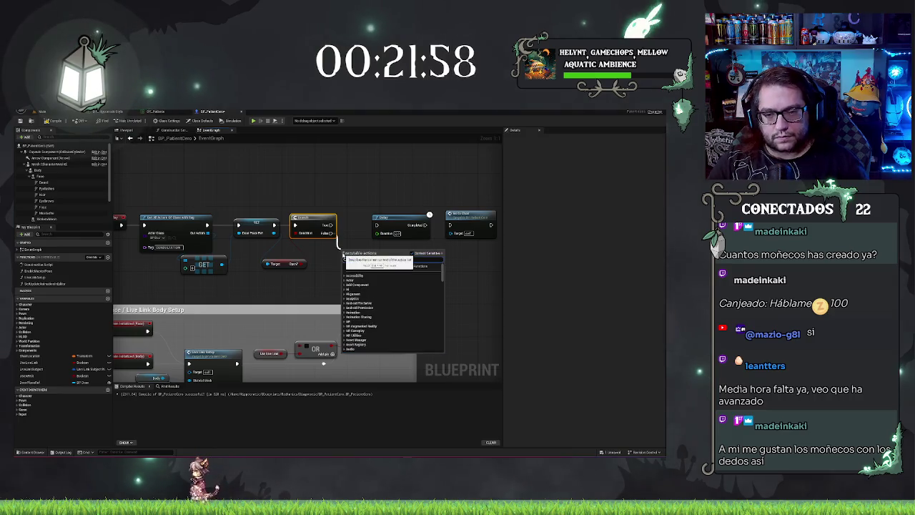
pyautogui.press('Return')
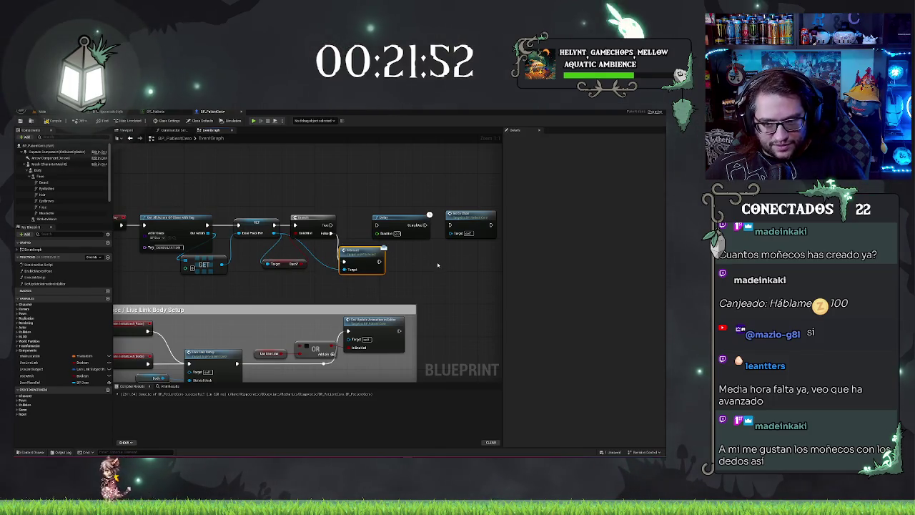
pyautogui.moveTo(435, 249); pyautogui.dragTo(384, 278)
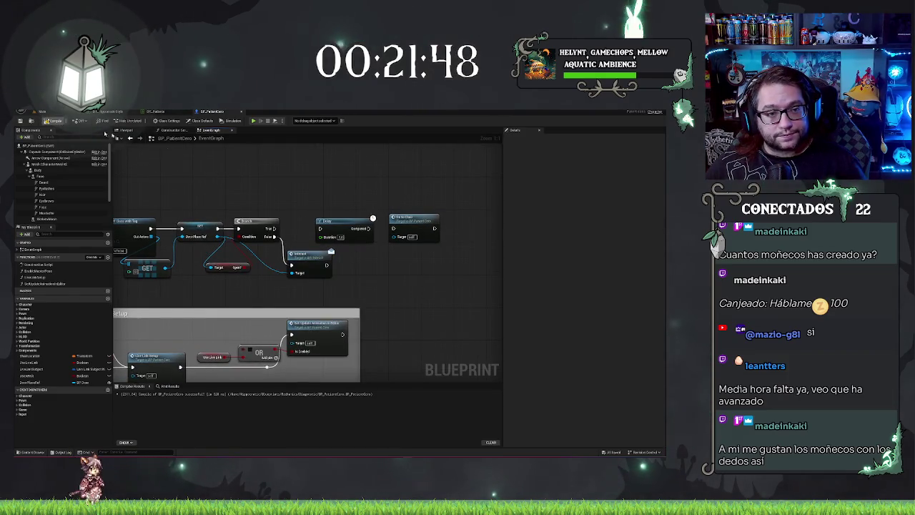
pyautogui.moveTo(262, 173); pyautogui.dragTo(283, 174)
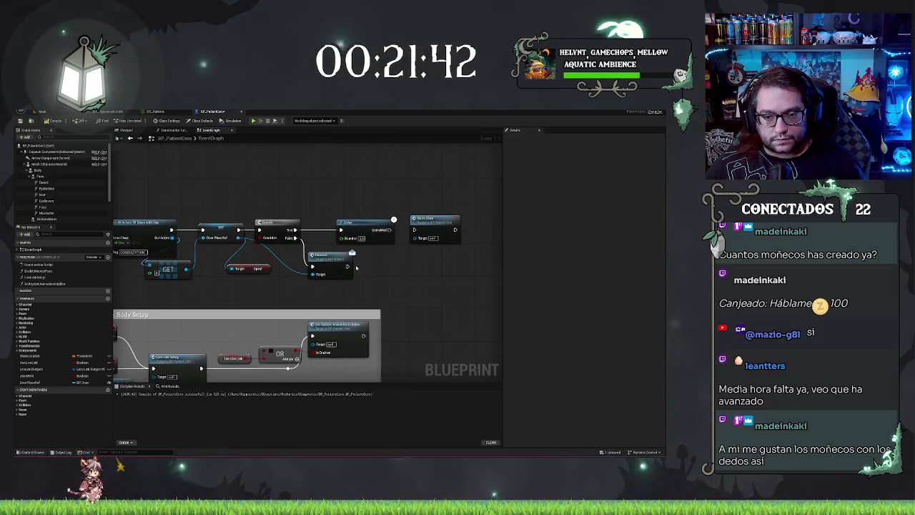
pyautogui.moveTo(356, 273)
pyautogui.mouseDown()
pyautogui.moveTo(335, 240)
pyautogui.moveTo(360, 241)
pyautogui.moveTo(342, 238)
pyautogui.mouseUp()
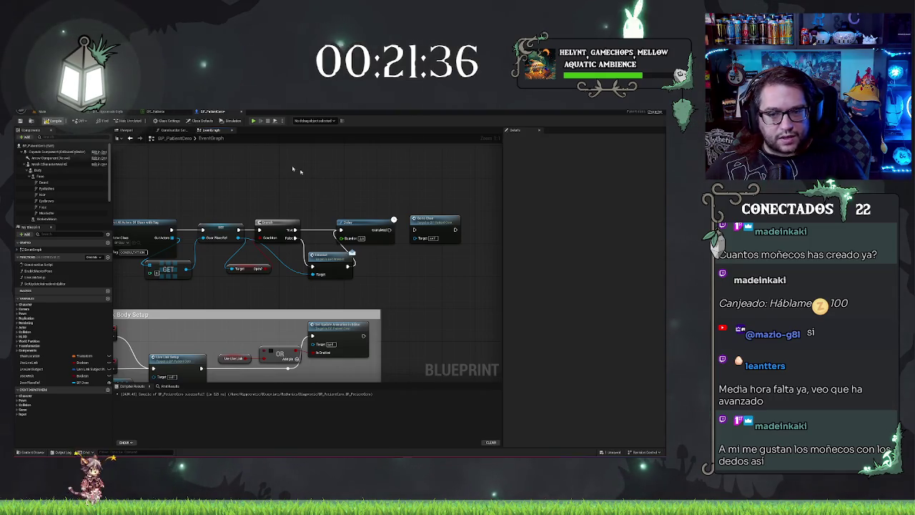
# Step: Tidy the Interact and Delay nodes and save the Blueprint
pyautogui.click(354, 238)
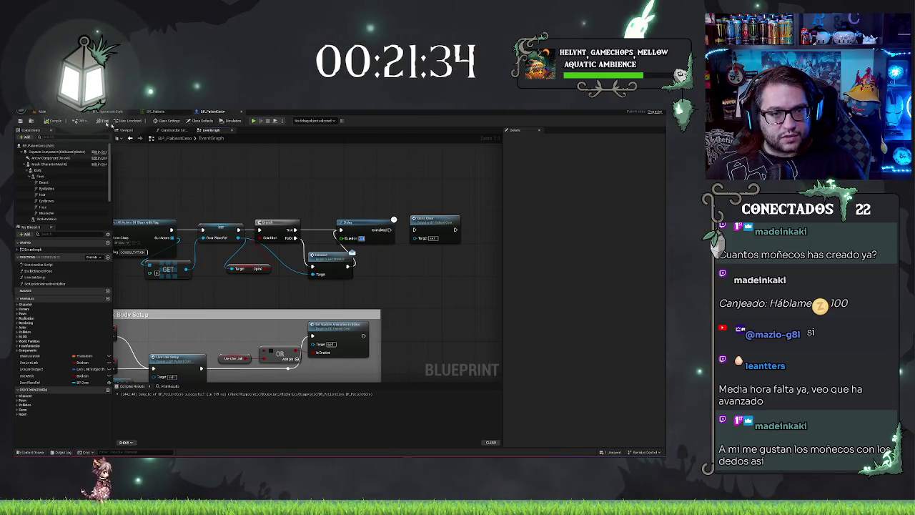
pyautogui.moveTo(322, 254); pyautogui.dragTo(309, 250)
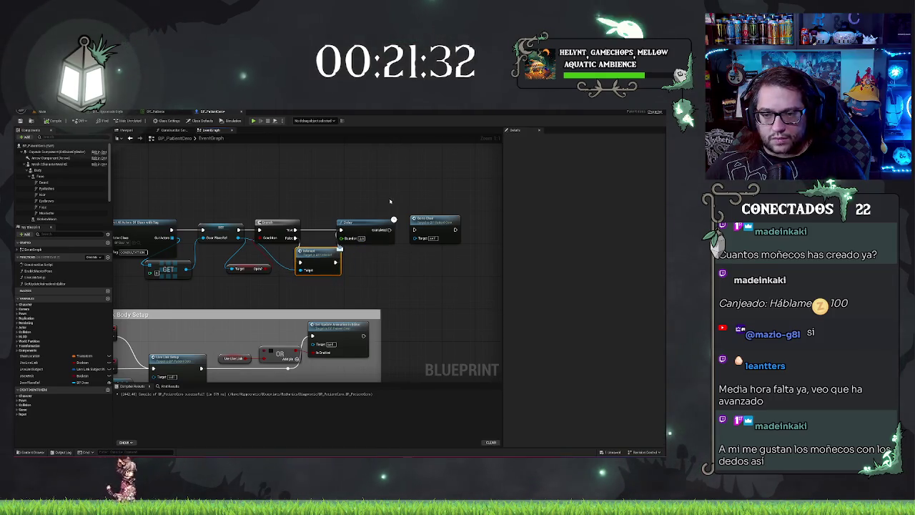
pyautogui.moveTo(393, 219); pyautogui.dragTo(414, 199)
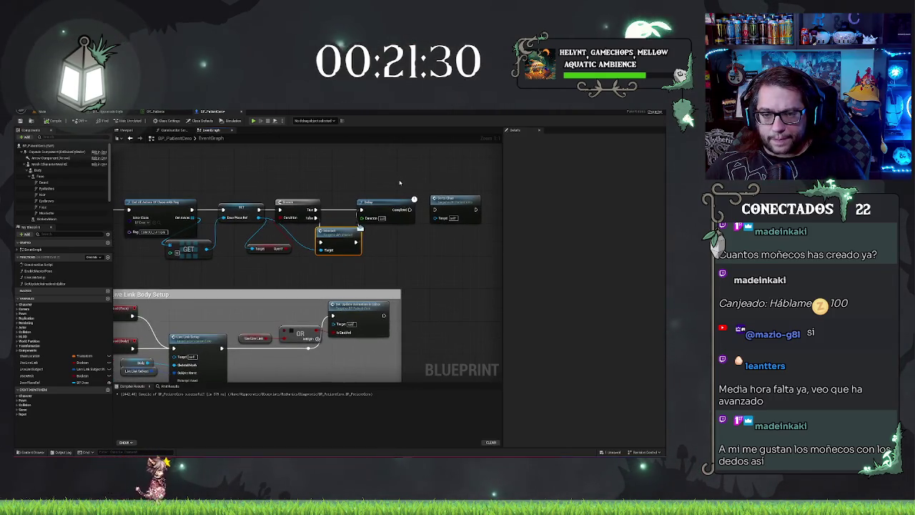
pyautogui.click(426, 182)
pyautogui.hotkey('ctrl', 's')
pyautogui.moveTo(426, 183)
pyautogui.mouseDown()
pyautogui.moveTo(316, 174)
pyautogui.moveTo(465, 272)
pyautogui.moveTo(354, 179)
pyautogui.mouseUp()
pyautogui.scroll(-2, 352, 260)
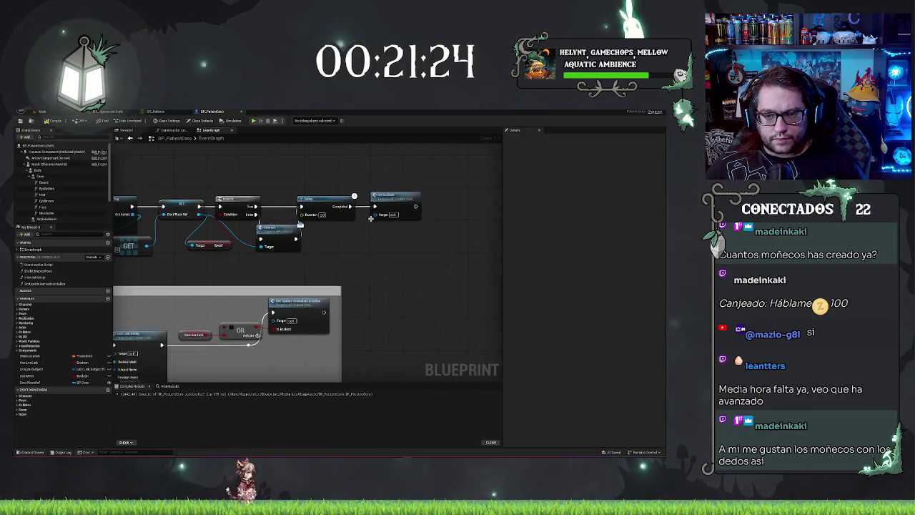
# Step: Move the Go to Chair node from the chain's end to the graph's lower left
pyautogui.scroll(-2, 405, 246)
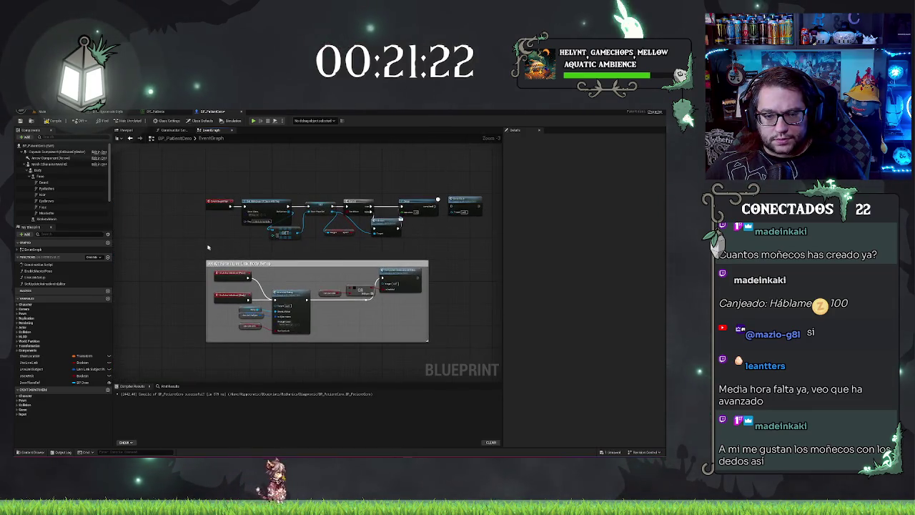
pyautogui.scroll(-7, 443, 334)
pyautogui.moveTo(443, 334)
pyautogui.mouseDown()
pyautogui.moveTo(416, 197)
pyautogui.moveTo(417, 208)
pyautogui.mouseUp()
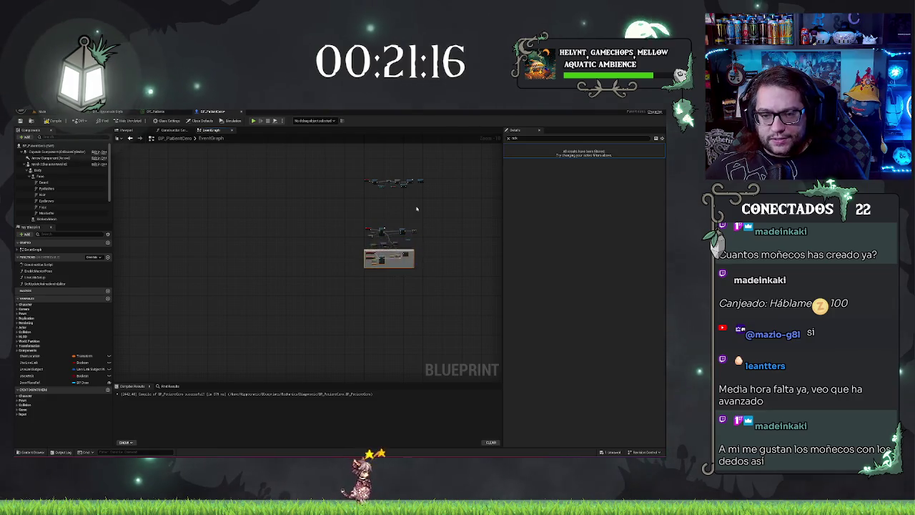
pyautogui.scroll(4, 427, 230)
pyautogui.scroll(4, 364, 229)
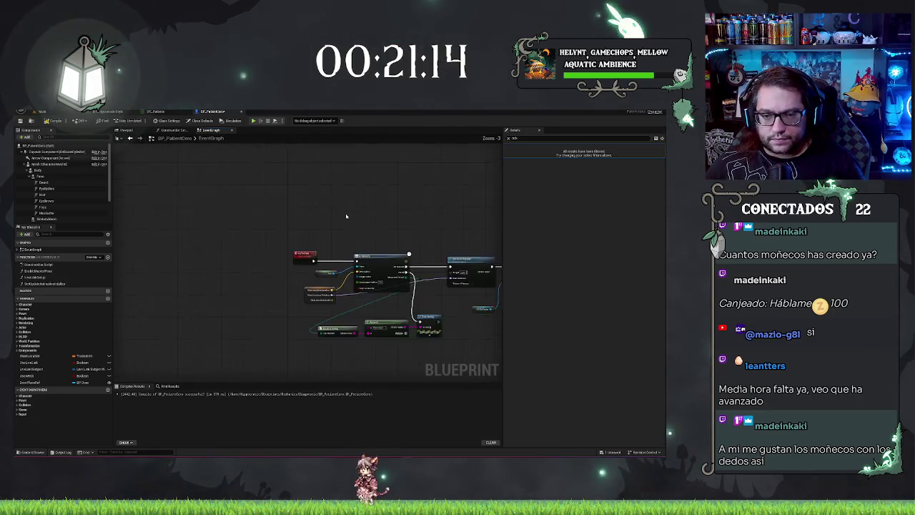
pyautogui.moveTo(322, 206); pyautogui.dragTo(283, 197)
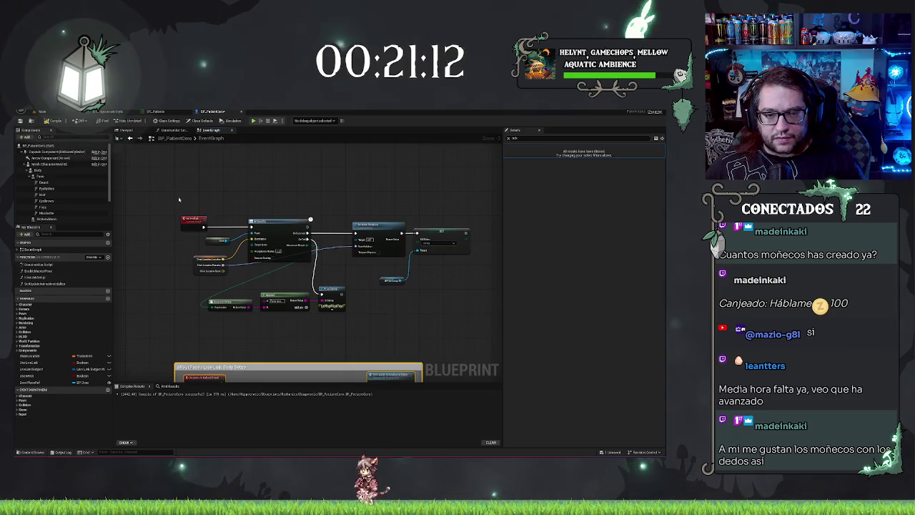
pyautogui.moveTo(409, 186)
pyautogui.mouseDown()
pyautogui.moveTo(355, 210)
pyautogui.moveTo(388, 225)
pyautogui.mouseUp()
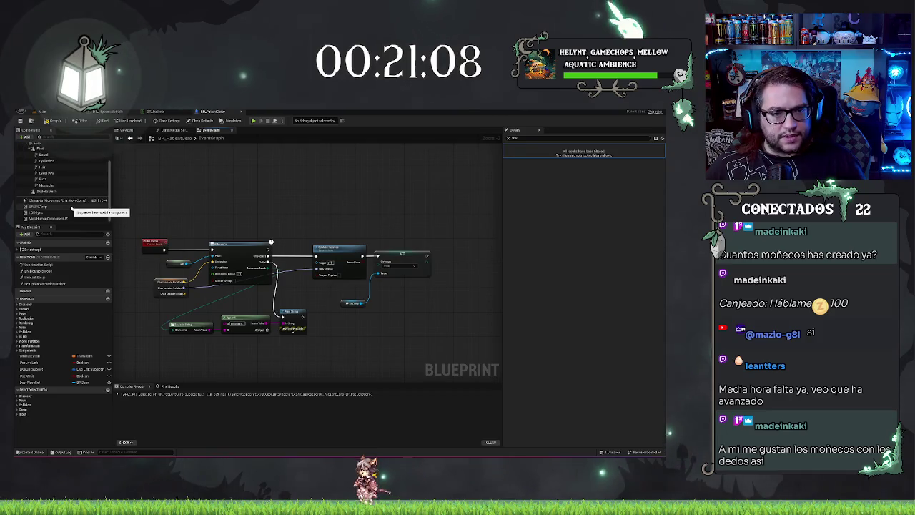
pyautogui.scroll(-2, 356, 279)
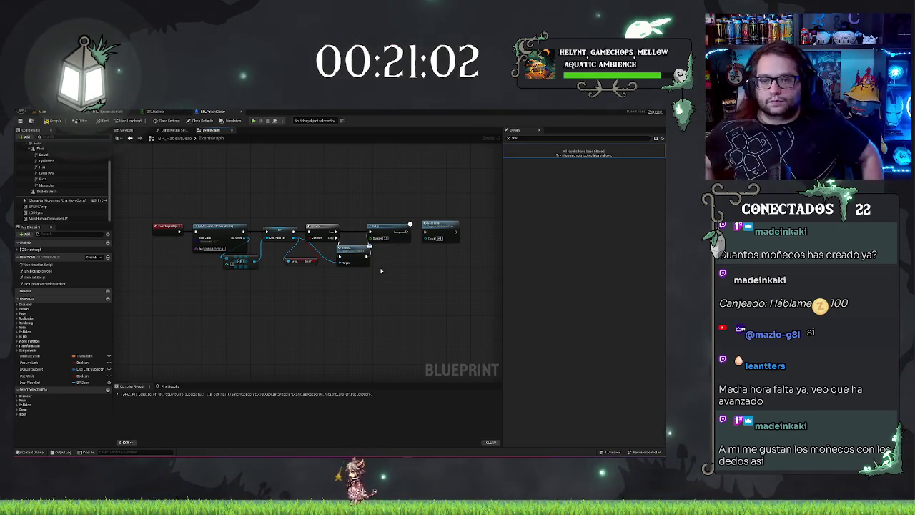
pyautogui.scroll(1, 399, 189)
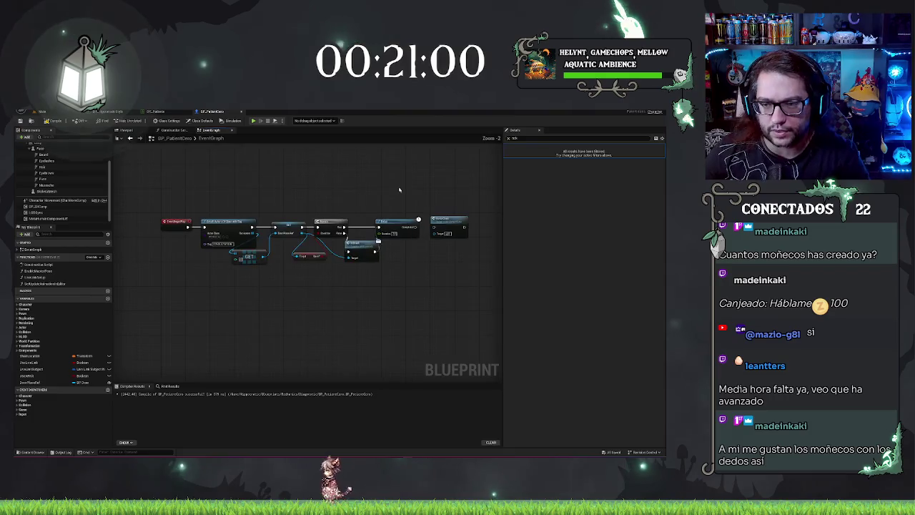
pyautogui.scroll(-3, 400, 189)
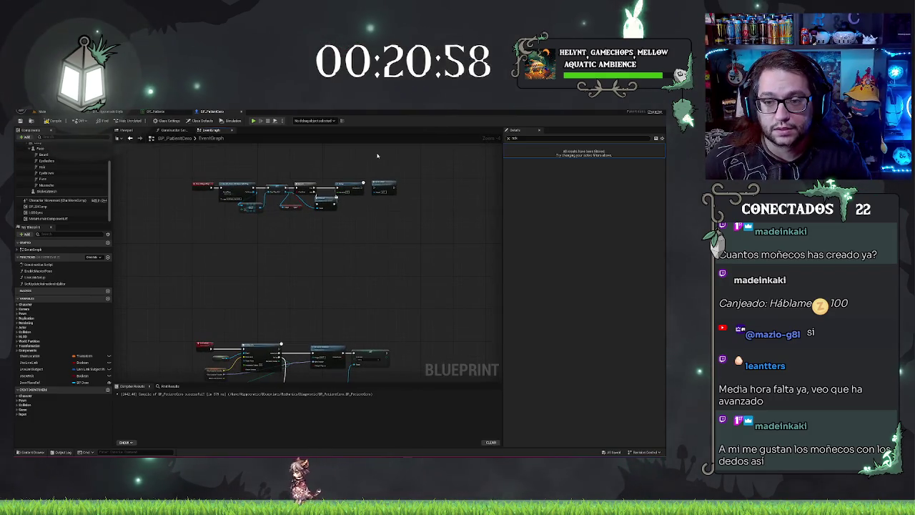
pyautogui.click(384, 188)
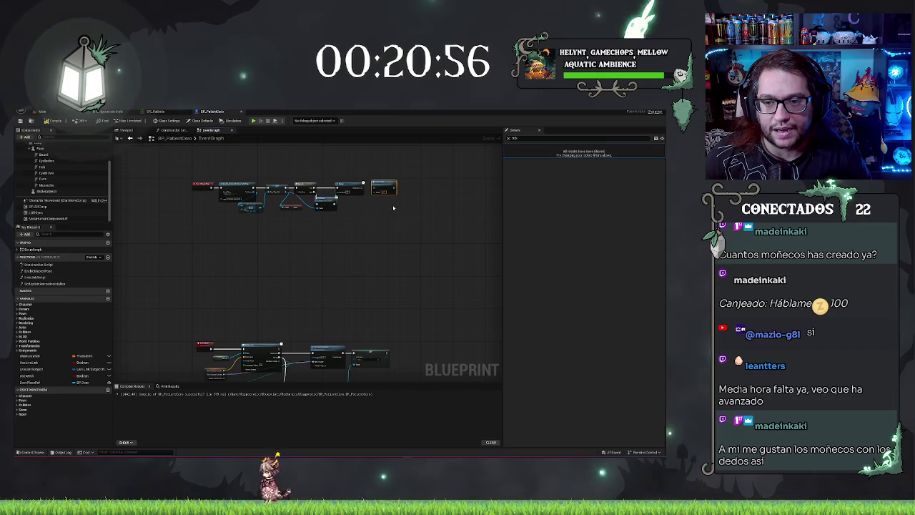
pyautogui.moveTo(386, 183); pyautogui.dragTo(266, 273)
pyautogui.scroll(3, 326, 259)
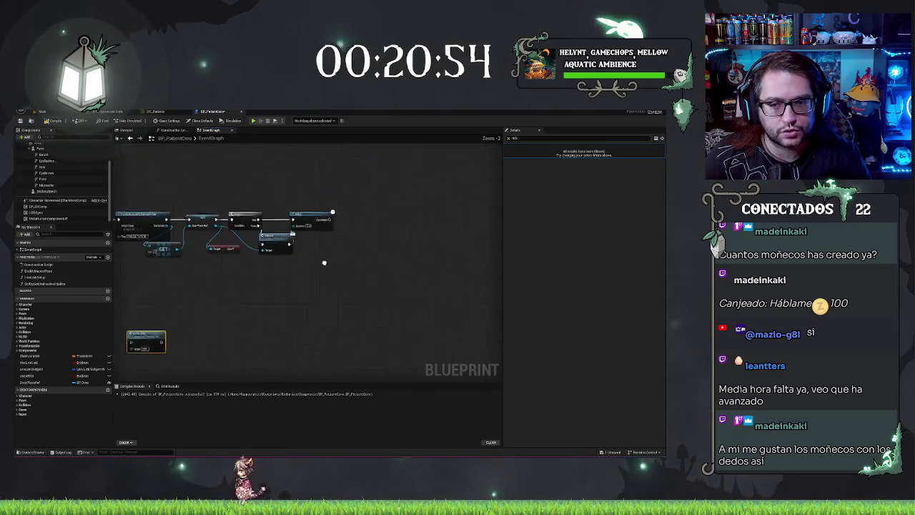
# Step: Add a Get Data Table Row node after Delay's Completed pin, then show the hospital level
pyautogui.moveTo(314, 228); pyautogui.dragTo(366, 237)
pyautogui.write('get')
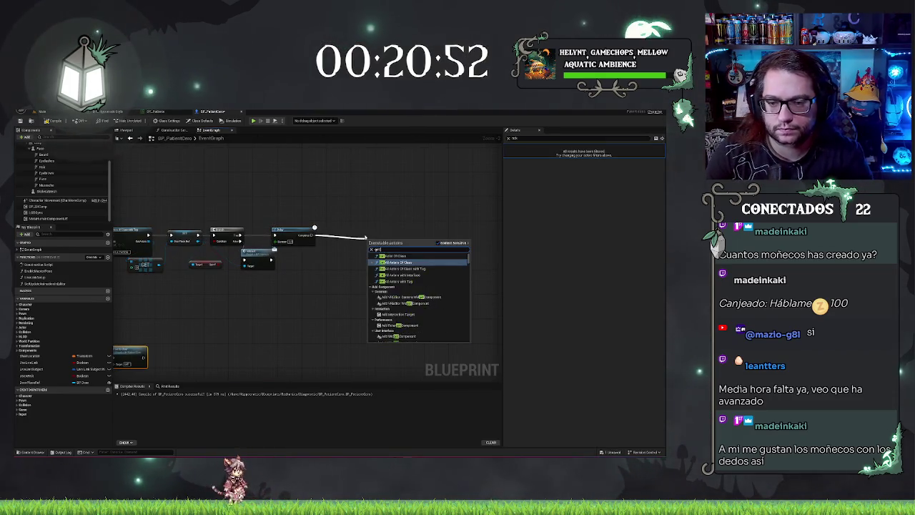
pyautogui.write(' data table')
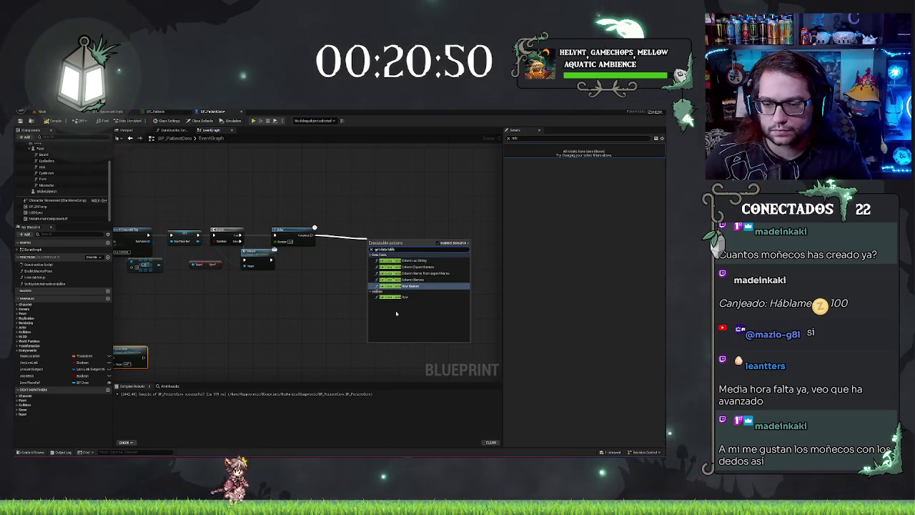
pyautogui.click(398, 297)
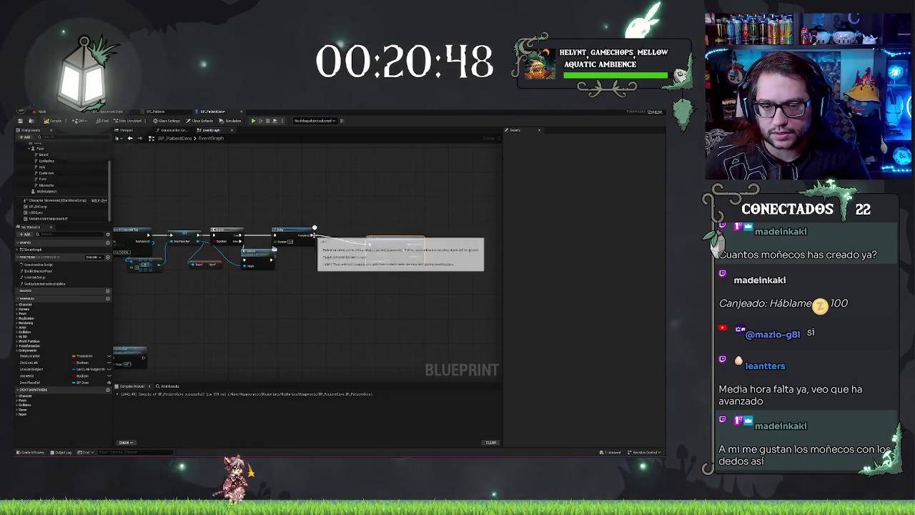
pyautogui.moveTo(321, 233); pyautogui.dragTo(327, 212)
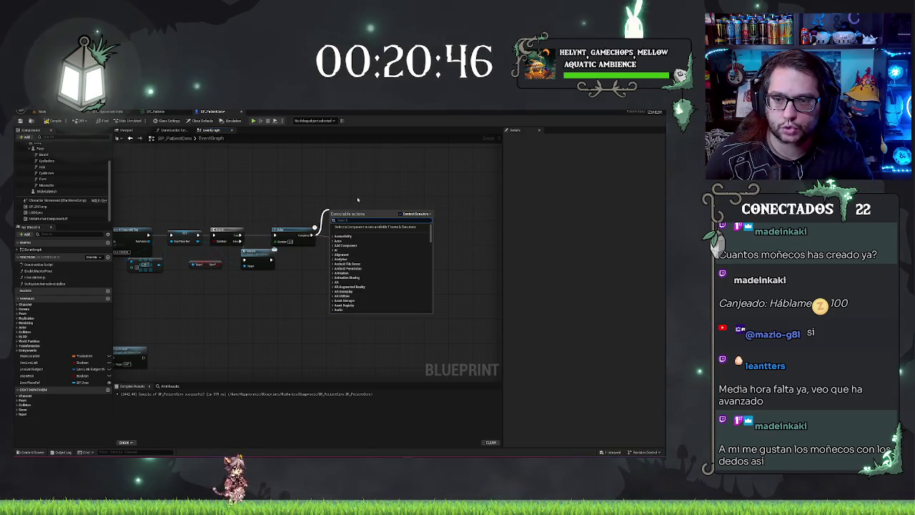
pyautogui.write('get data table row')
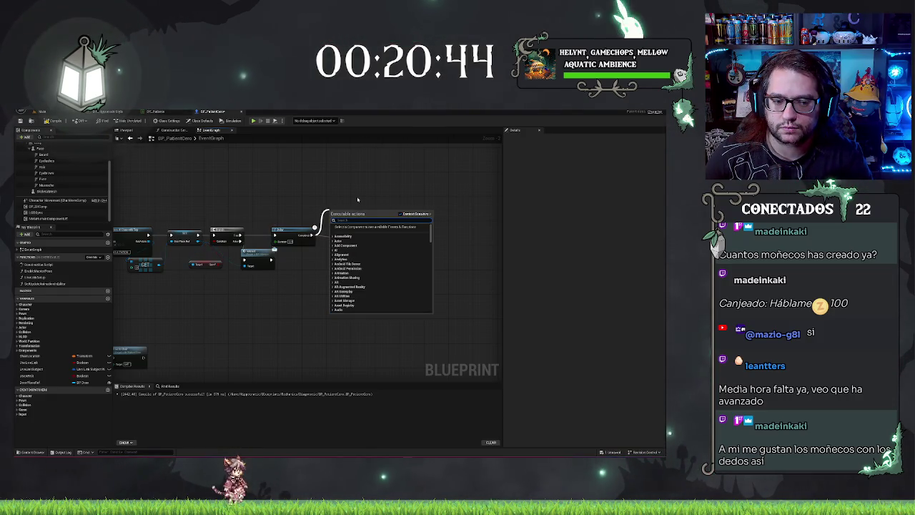
pyautogui.press('Return')
pyautogui.moveTo(360, 227); pyautogui.dragTo(353, 231)
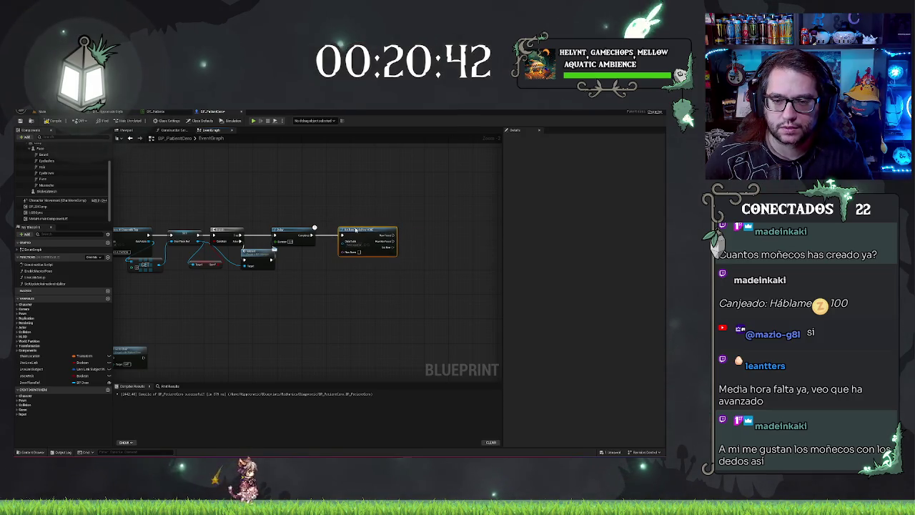
pyautogui.click(57, 112)
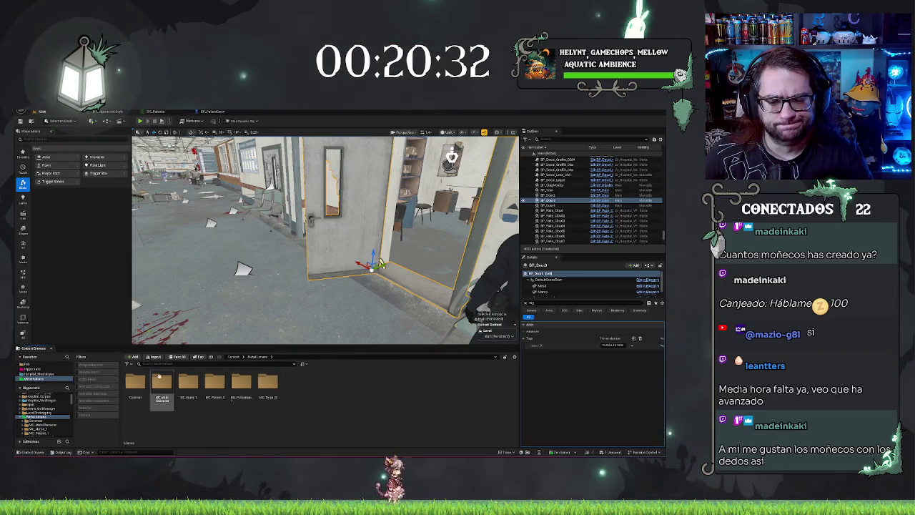
# Step: Open another Content Browser favourite folder, then return to the patient Blueprint's event graph
pyautogui.click(39, 368)
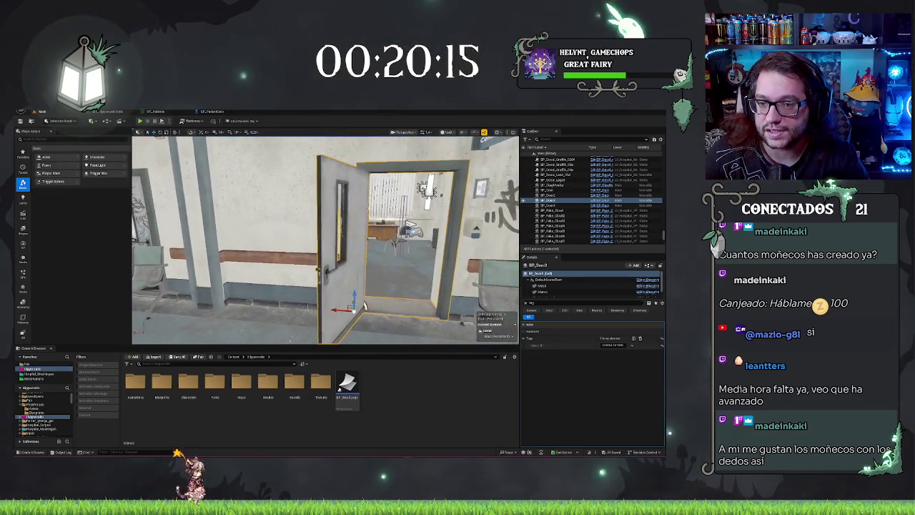
pyautogui.click(202, 112)
# Step: Add a Get Data Table Row Names node from Delay's Completed pin beside the Delay
pyautogui.scroll(2, 369, 206)
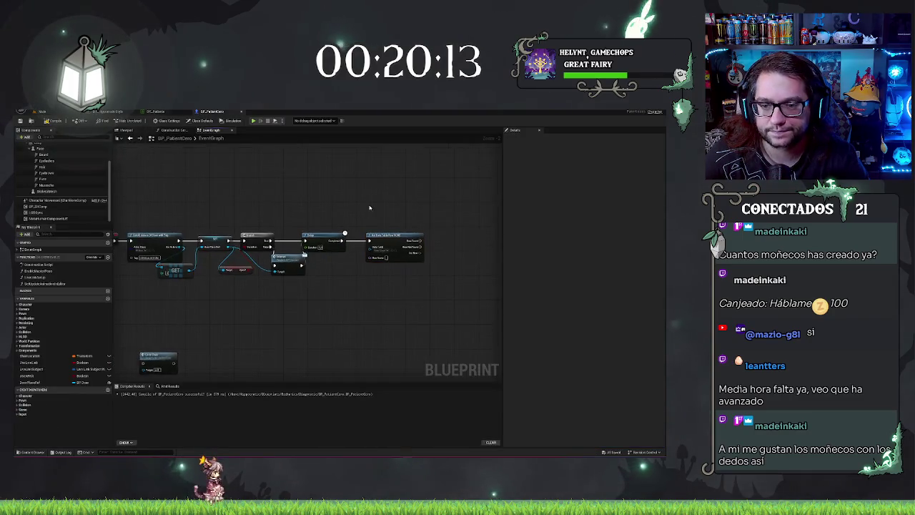
pyautogui.moveTo(327, 243); pyautogui.dragTo(329, 282)
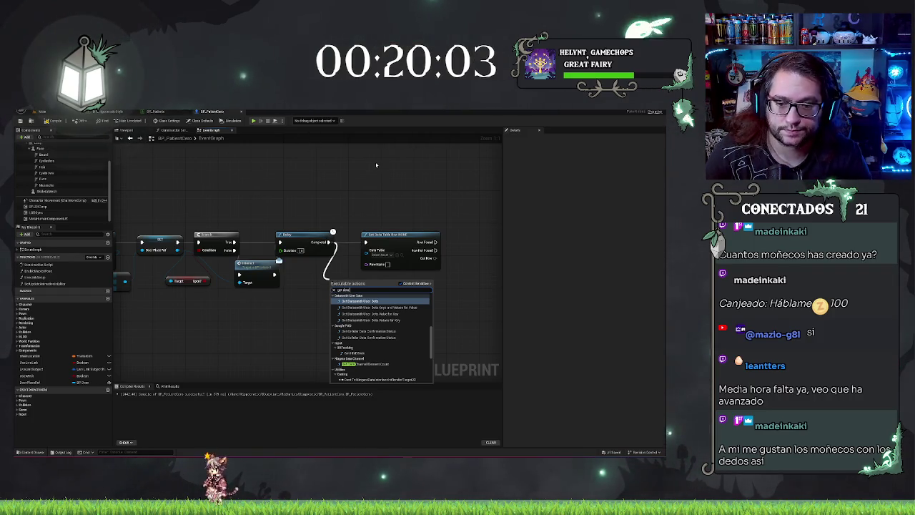
pyautogui.write('table row names')
pyautogui.press('Return')
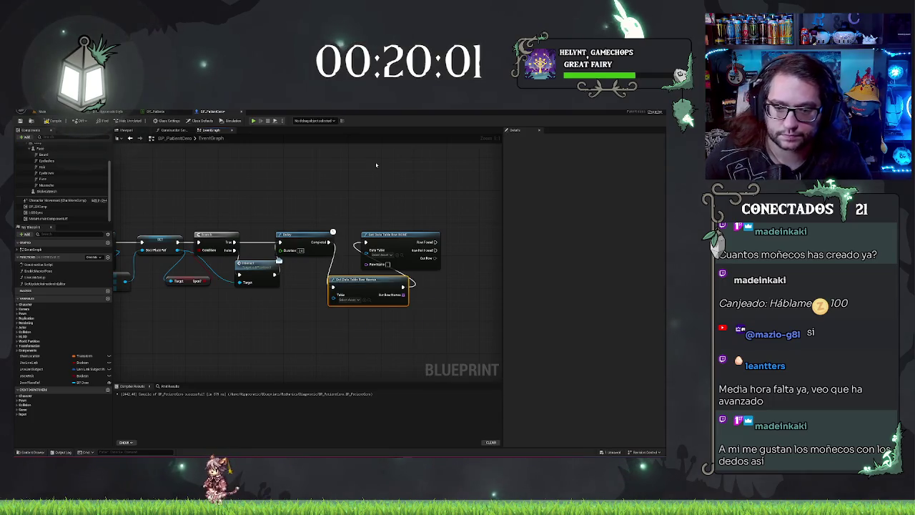
pyautogui.moveTo(400, 235); pyautogui.dragTo(486, 235)
pyautogui.moveTo(378, 284); pyautogui.dragTo(396, 240)
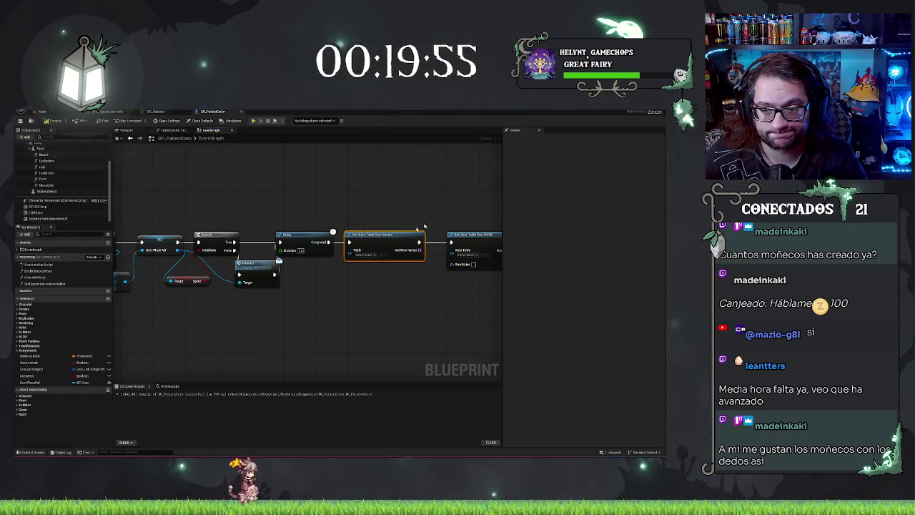
# Step: Shift both data table nodes right and move the Go to Chair node left
pyautogui.moveTo(432, 285); pyautogui.dragTo(377, 257)
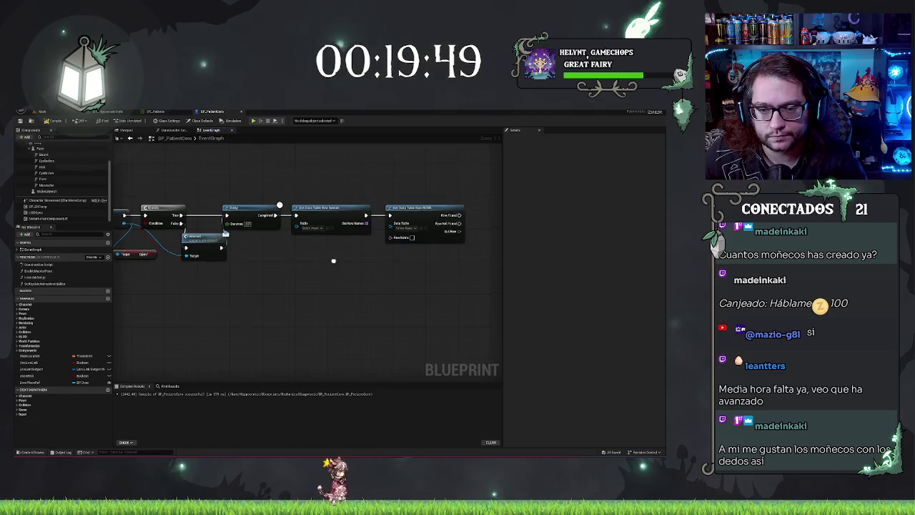
pyautogui.moveTo(331, 260); pyautogui.dragTo(369, 286)
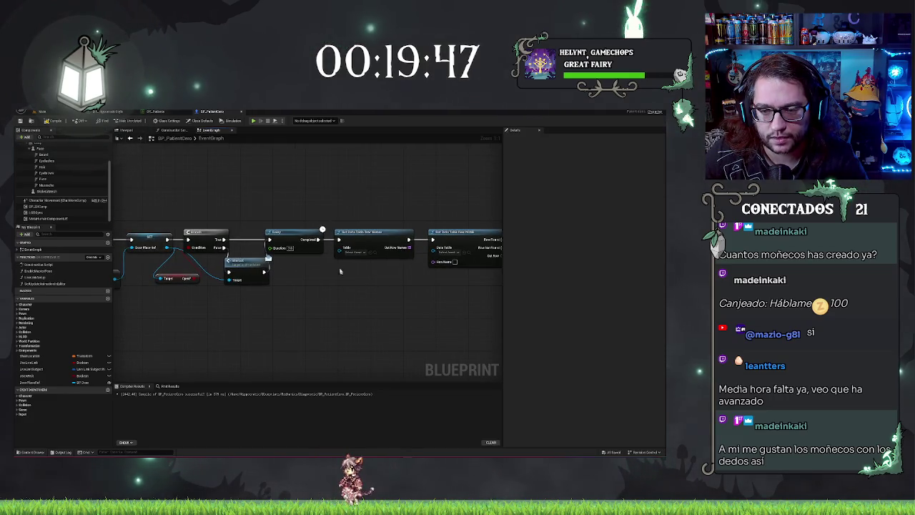
pyautogui.moveTo(444, 205); pyautogui.dragTo(332, 260)
pyautogui.moveTo(372, 236); pyautogui.dragTo(407, 236)
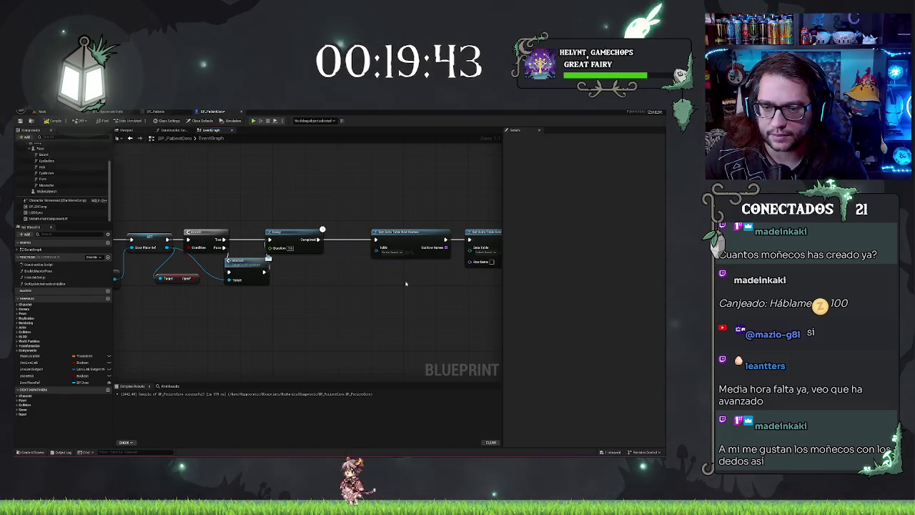
pyautogui.moveTo(277, 285)
pyautogui.mouseDown()
pyautogui.moveTo(400, 266)
pyautogui.moveTo(368, 267)
pyautogui.mouseUp()
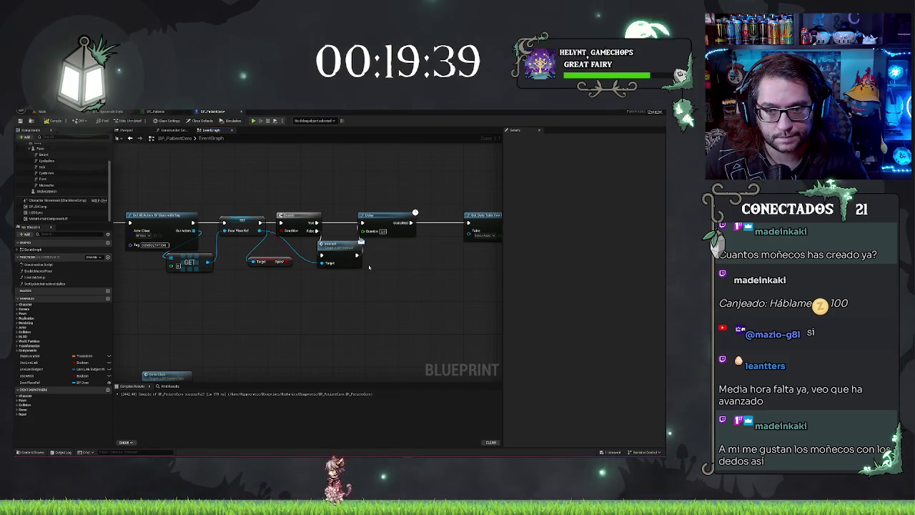
pyautogui.moveTo(369, 267); pyautogui.dragTo(475, 245)
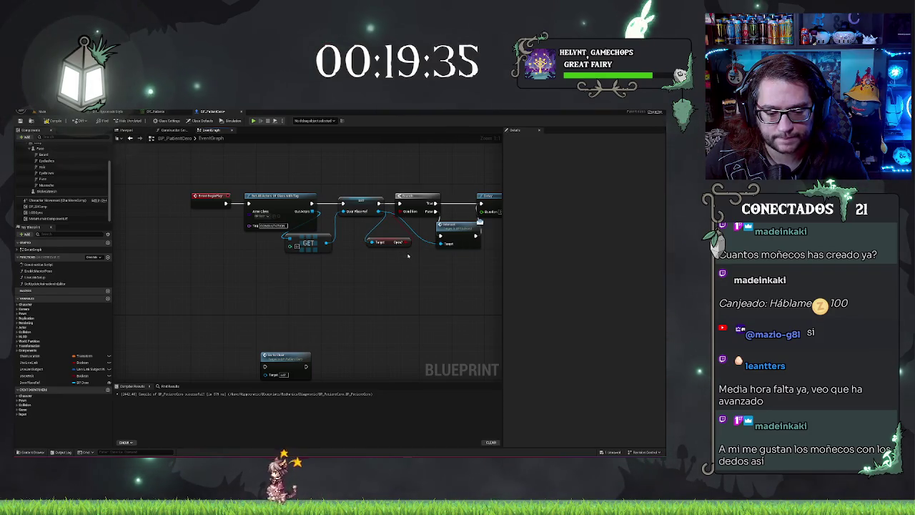
pyautogui.moveTo(402, 251); pyautogui.dragTo(408, 176)
pyautogui.moveTo(374, 218)
pyautogui.mouseDown()
pyautogui.moveTo(258, 246)
pyautogui.moveTo(469, 286)
pyautogui.moveTo(280, 269)
pyautogui.mouseUp()
pyautogui.scroll(-2, 258, 247)
pyautogui.scroll(2, 324, 320)
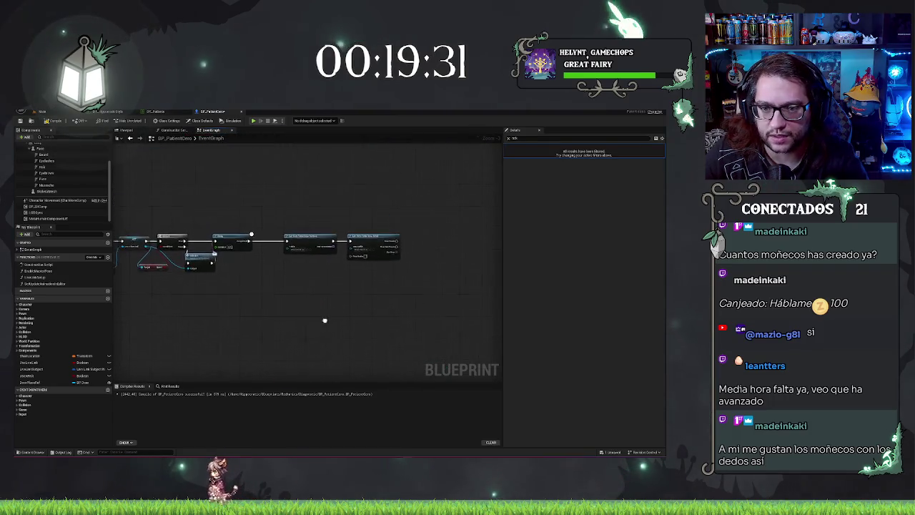
pyautogui.scroll(2, 325, 315)
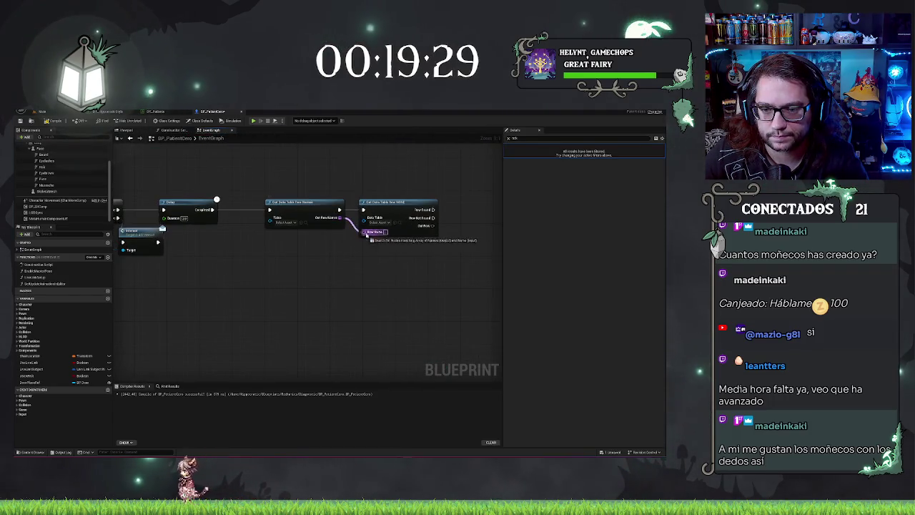
# Step: Set the row names node and Get Data Table Row to read DT_Patients
pyautogui.click(374, 202)
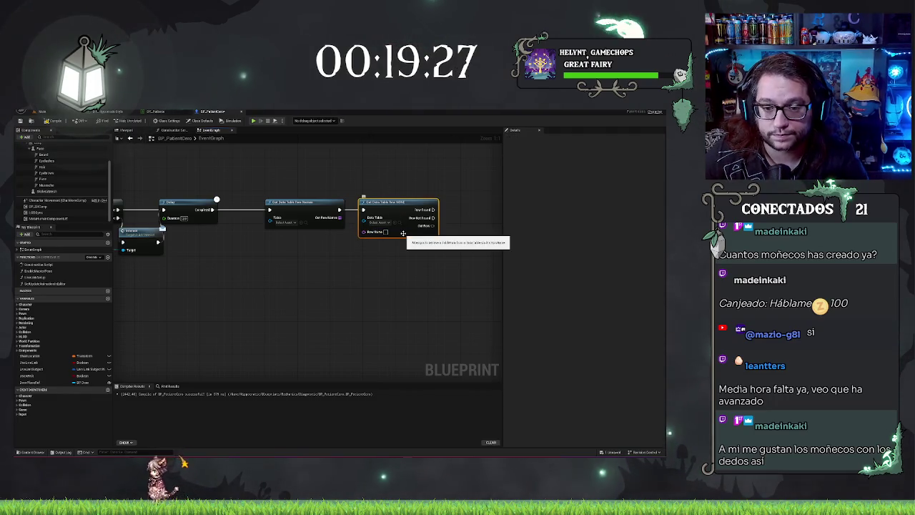
pyautogui.moveTo(386, 202); pyautogui.dragTo(397, 202)
pyautogui.click(293, 222)
pyautogui.write('patient')
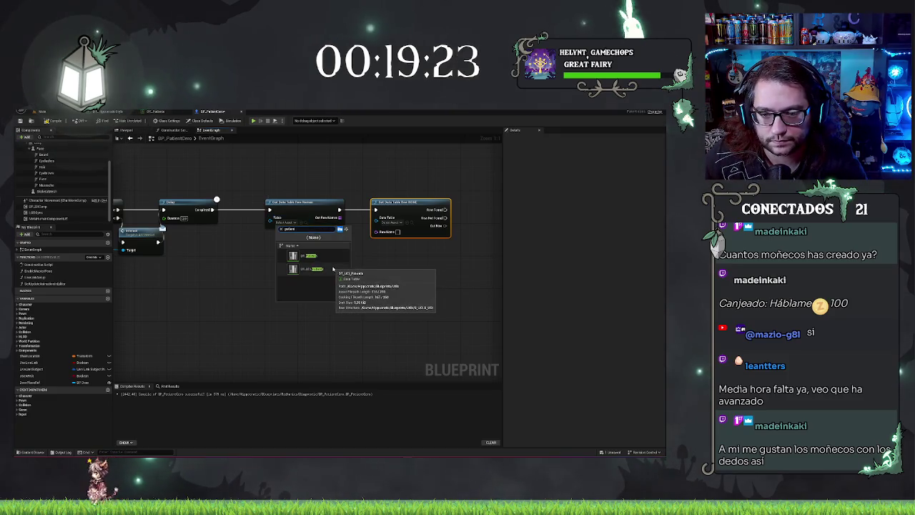
pyautogui.click(326, 257)
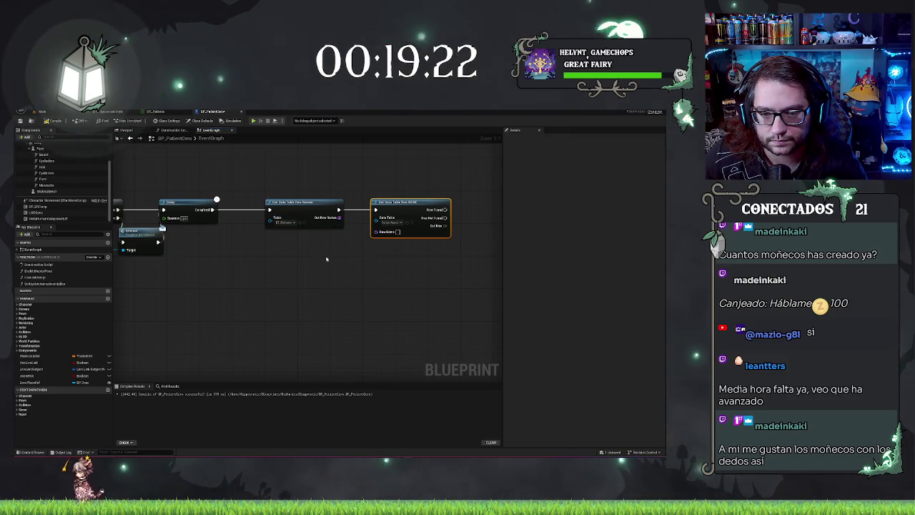
pyautogui.click(394, 222)
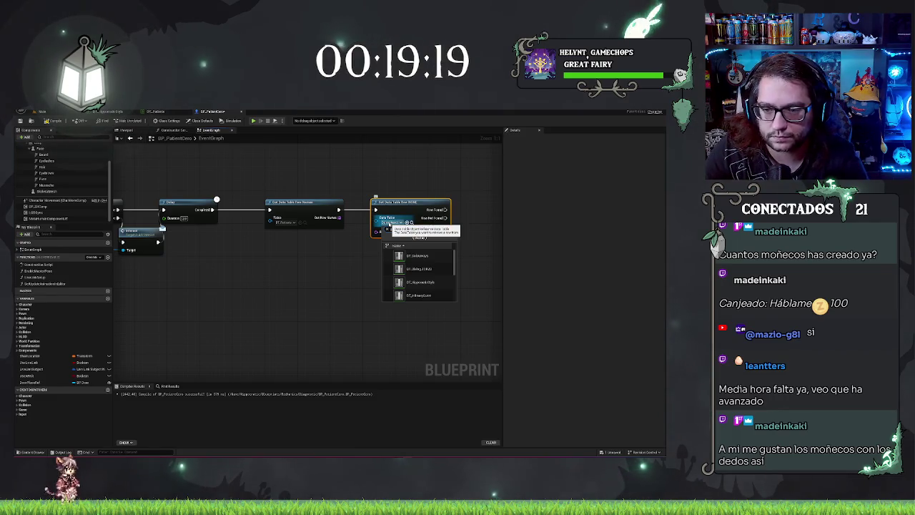
pyautogui.write('patient')
pyautogui.click(414, 269)
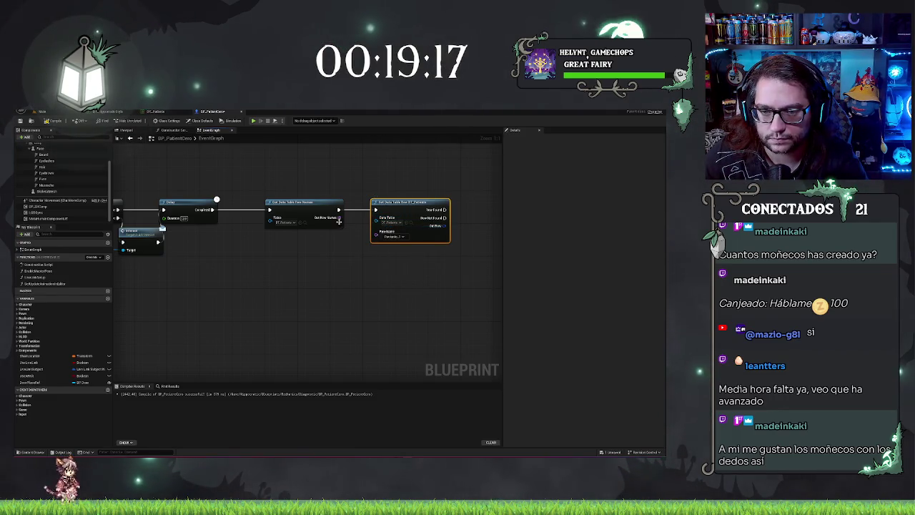
# Step: Feed a random item from Out Row Names into the lookup's Row Name
pyautogui.moveTo(310, 250); pyautogui.dragTo(309, 251)
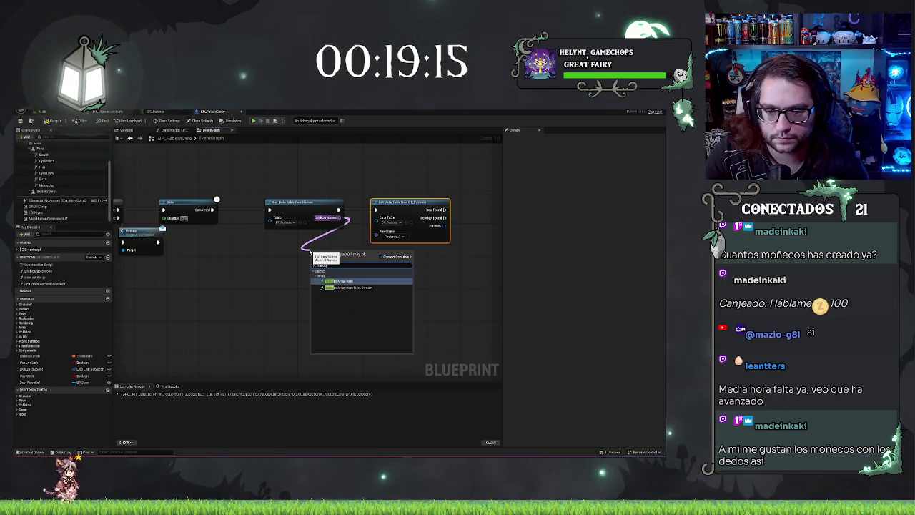
pyautogui.press('Return')
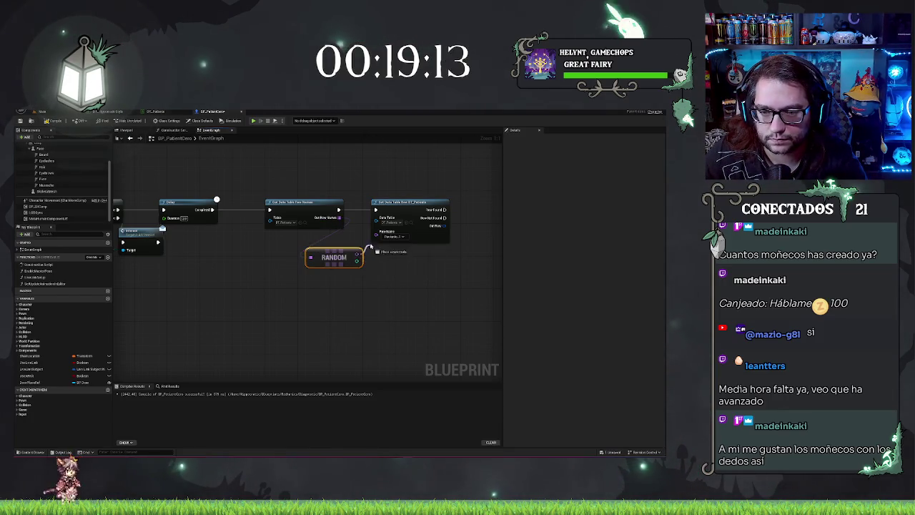
pyautogui.moveTo(370, 246); pyautogui.dragTo(376, 231)
pyautogui.moveTo(453, 202)
pyautogui.mouseDown()
pyautogui.moveTo(376, 213)
pyautogui.moveTo(392, 241)
pyautogui.mouseUp()
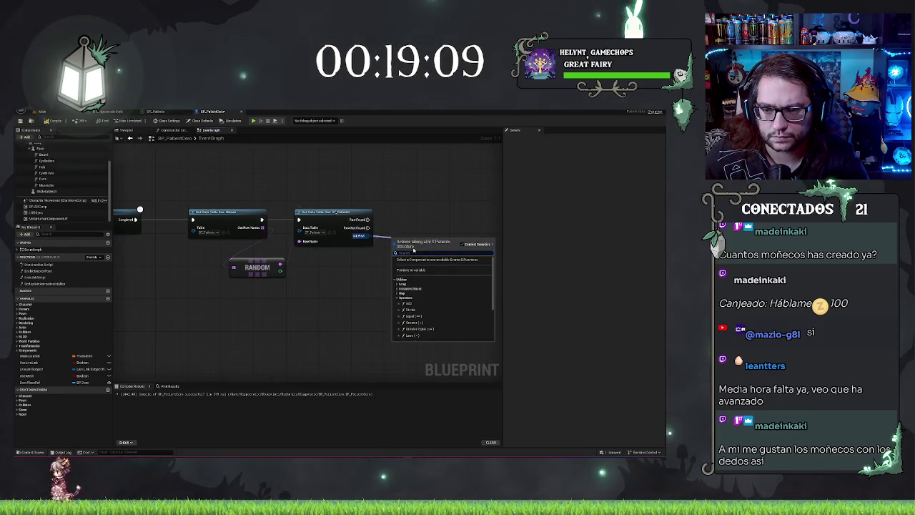
# Step: Add a Break S Patients node on Out Row and expand all its fields
pyautogui.write('bre')
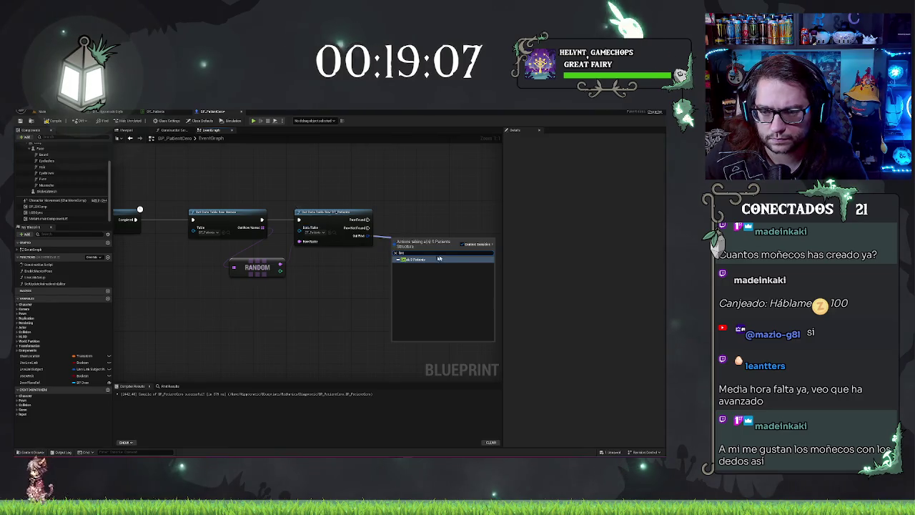
pyautogui.click(413, 259)
pyautogui.moveTo(392, 228)
pyautogui.mouseDown()
pyautogui.moveTo(369, 224)
pyautogui.moveTo(378, 226)
pyautogui.mouseUp()
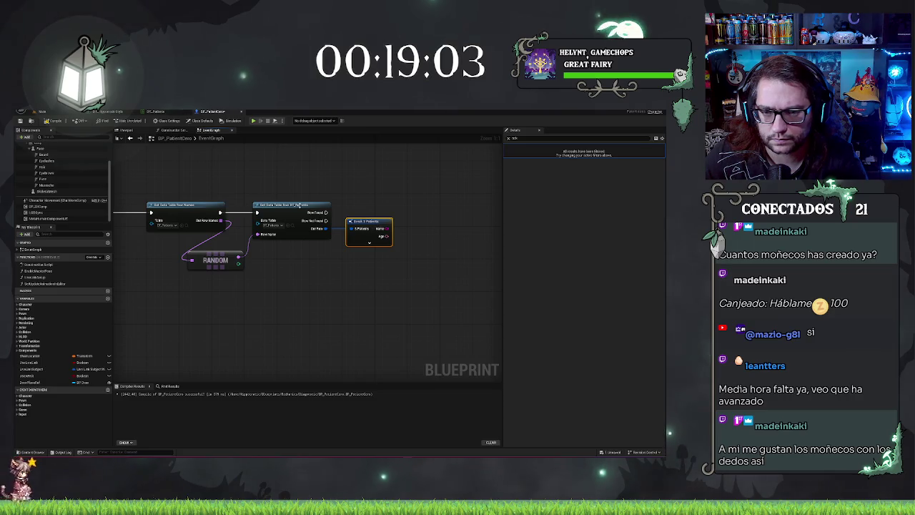
pyautogui.click(293, 207)
pyautogui.click(370, 244)
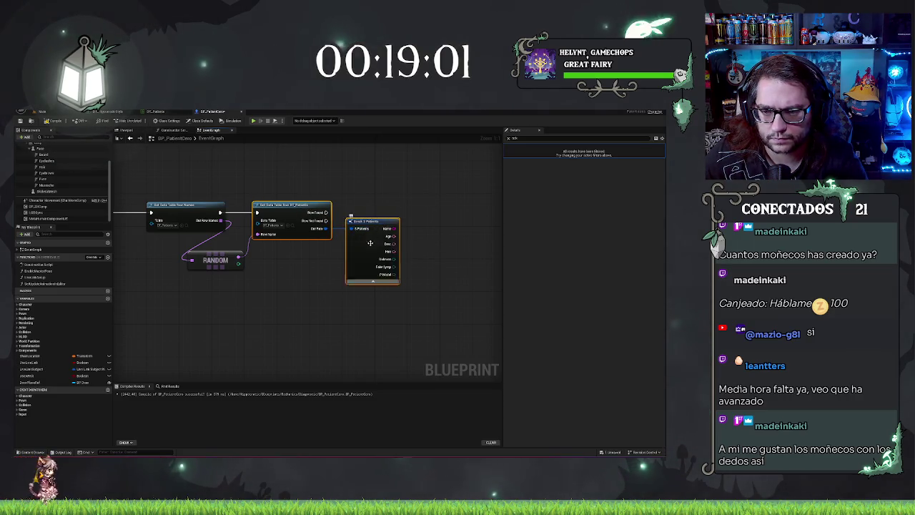
pyautogui.moveTo(420, 270); pyautogui.dragTo(340, 266)
pyautogui.click(341, 261)
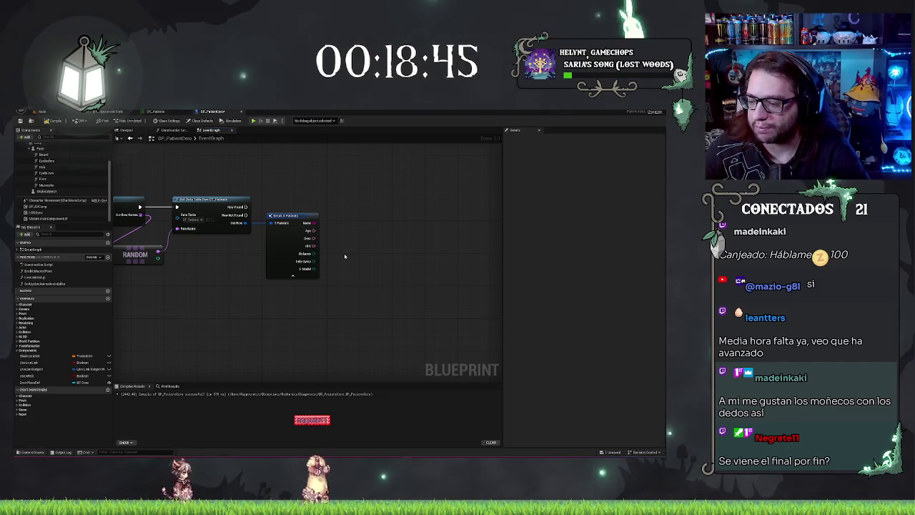
pyautogui.moveTo(355, 238)
pyautogui.mouseDown()
pyautogui.moveTo(408, 261)
pyautogui.moveTo(262, 278)
pyautogui.moveTo(272, 226)
pyautogui.moveTo(351, 214)
pyautogui.moveTo(239, 350)
pyautogui.mouseUp()
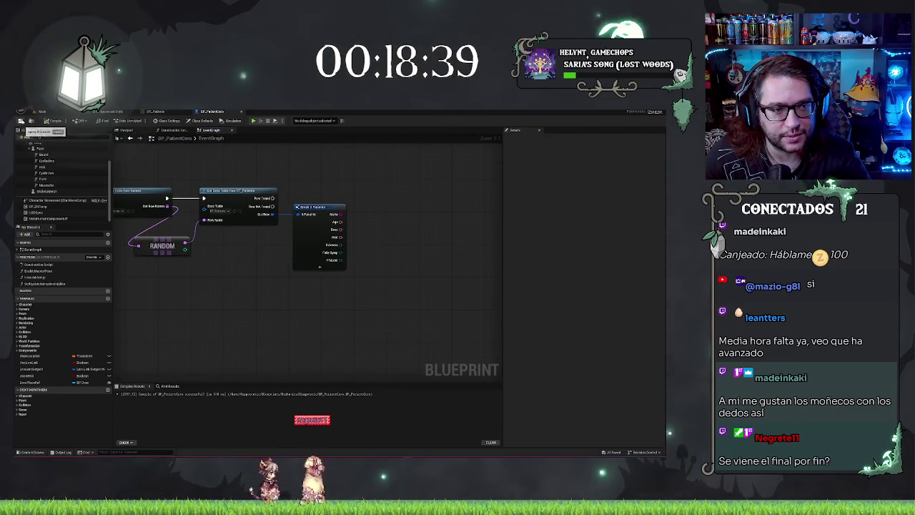
pyautogui.moveTo(404, 180)
pyautogui.mouseDown()
pyautogui.moveTo(432, 214)
pyautogui.moveTo(337, 216)
pyautogui.moveTo(369, 217)
pyautogui.mouseUp()
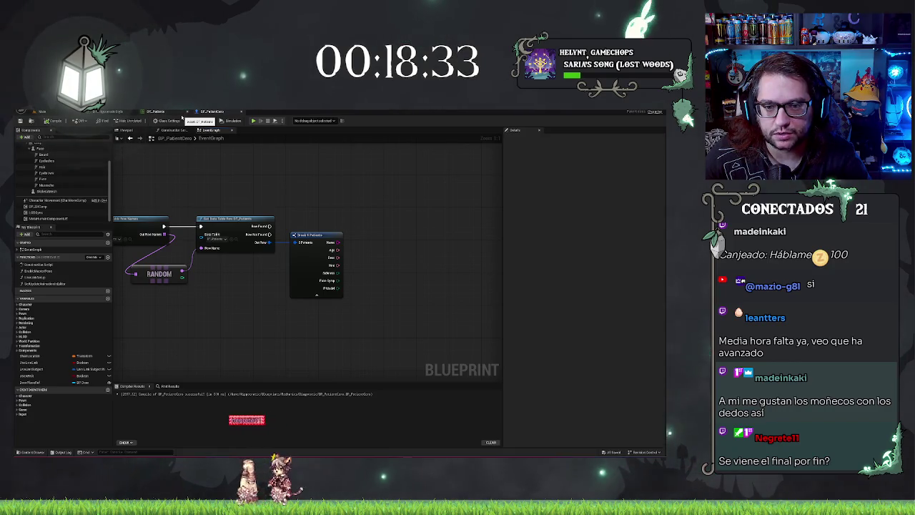
pyautogui.click(316, 257)
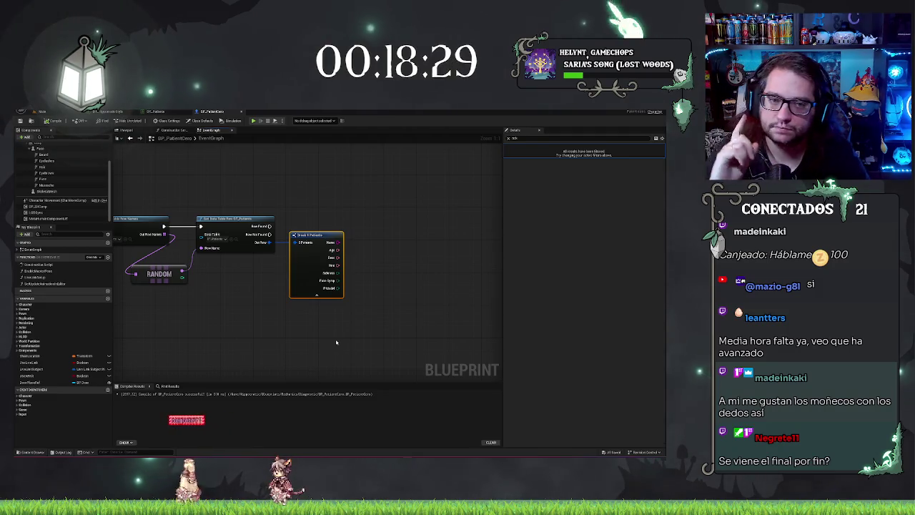
pyautogui.moveTo(216, 322); pyautogui.dragTo(422, 343)
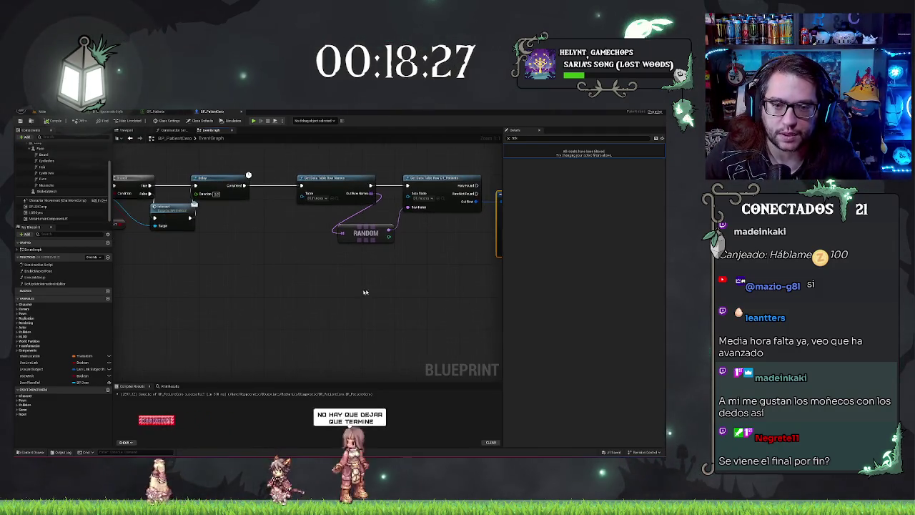
pyautogui.scroll(-1, 419, 347)
pyautogui.scroll(2, 241, 295)
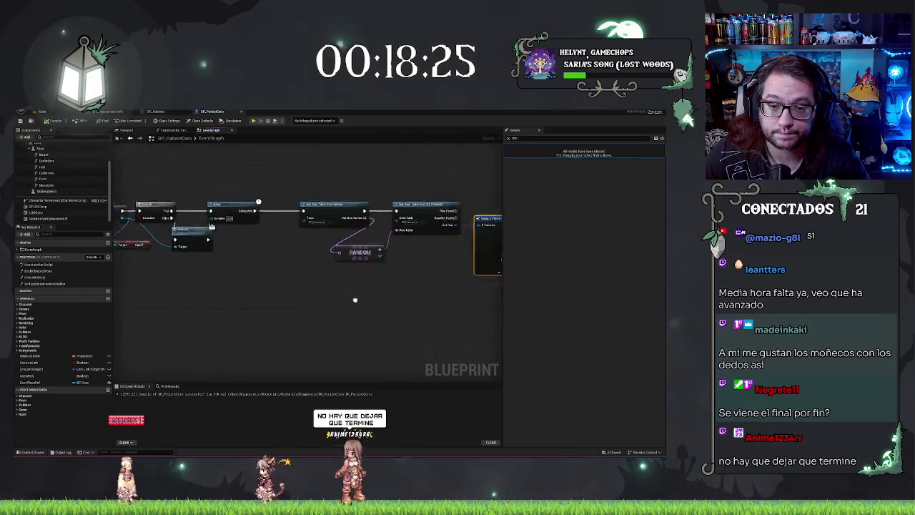
pyautogui.scroll(-2, 353, 300)
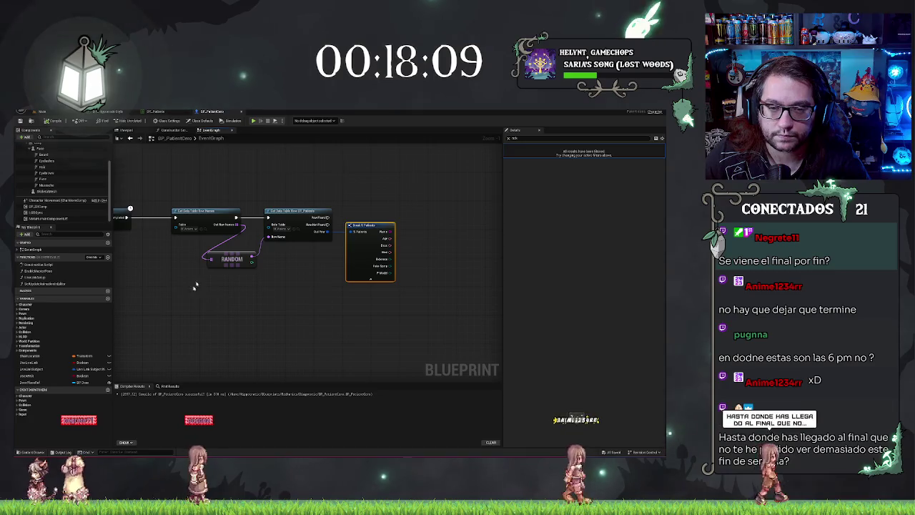
# Step: Open BP_GlobalLibrary from the Characters > UI folder in the Content Browser
pyautogui.click(47, 112)
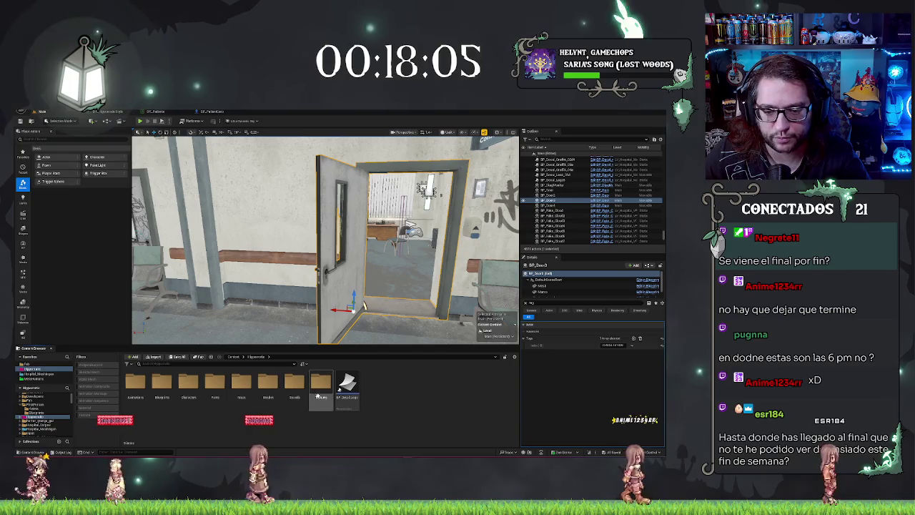
pyautogui.doubleClick(187, 387)
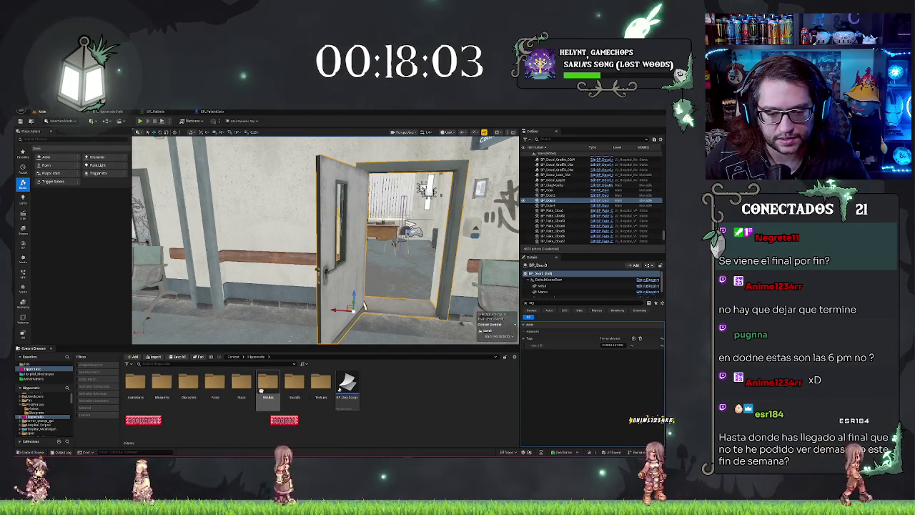
pyautogui.doubleClick(295, 384)
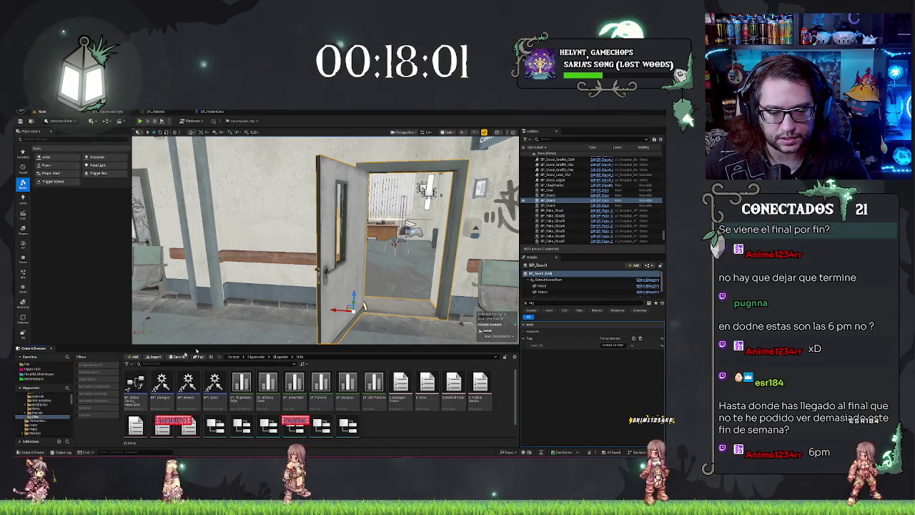
pyautogui.doubleClick(135, 386)
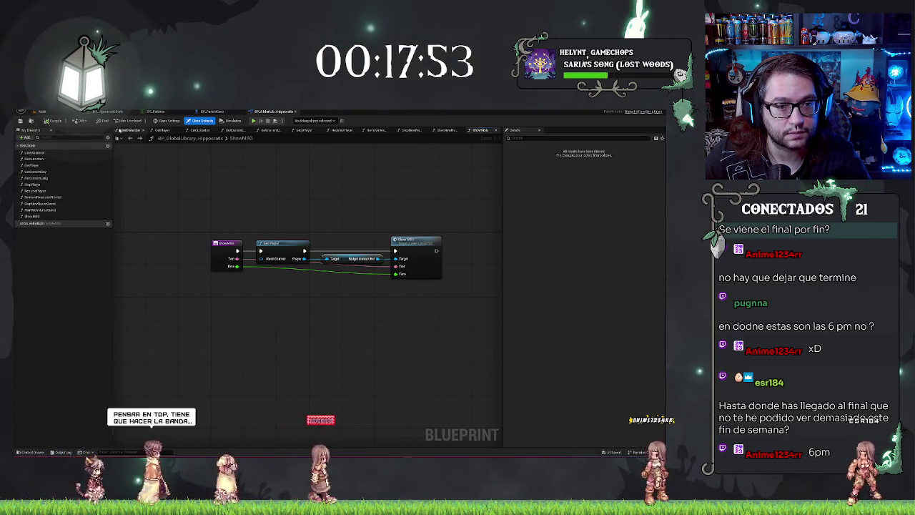
# Step: Add a new function to the library named ChangeModel
pyautogui.click(28, 137)
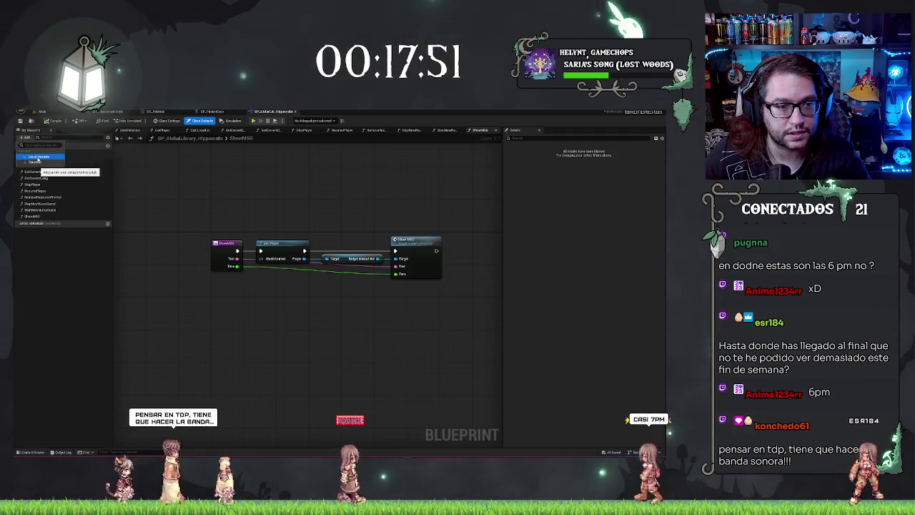
pyautogui.click(33, 162)
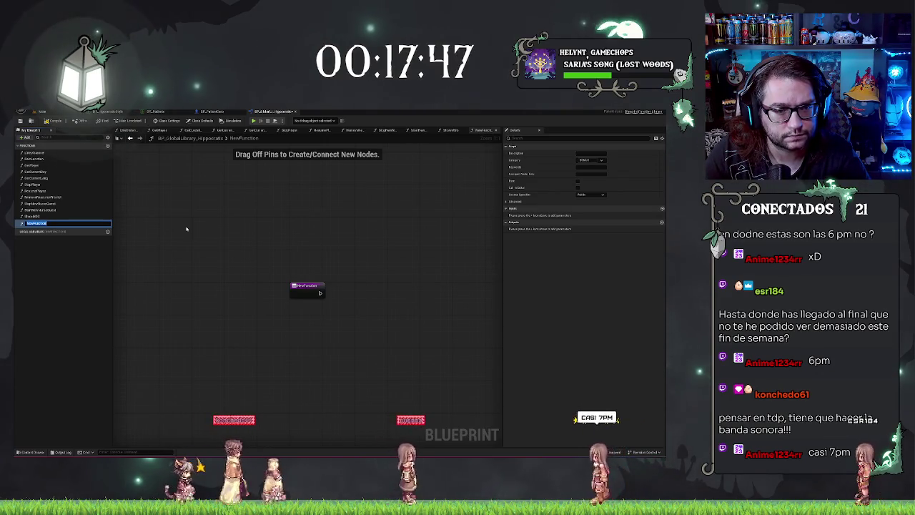
pyautogui.write('DamagePl')
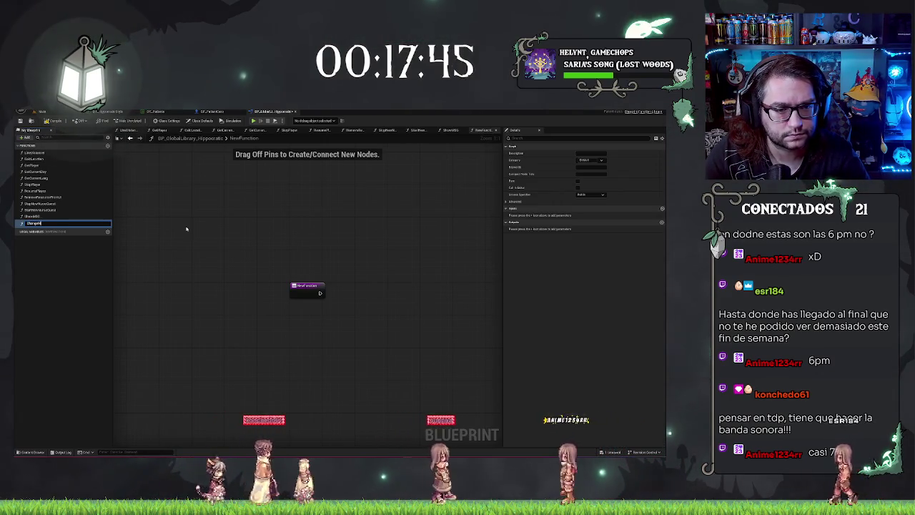
pyautogui.write('odel')
pyautogui.press('Return')
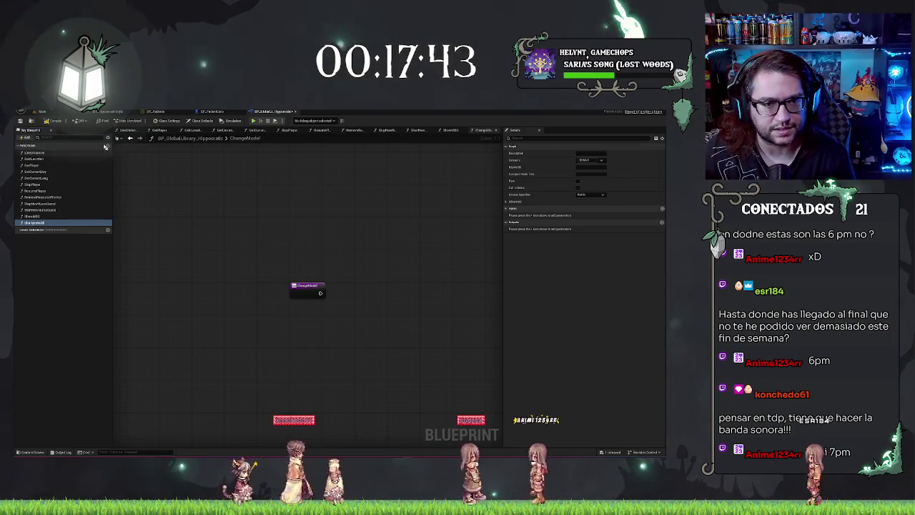
# Step: Add a second function named UpdatePC_Info and shift its entry node left
pyautogui.click(26, 137)
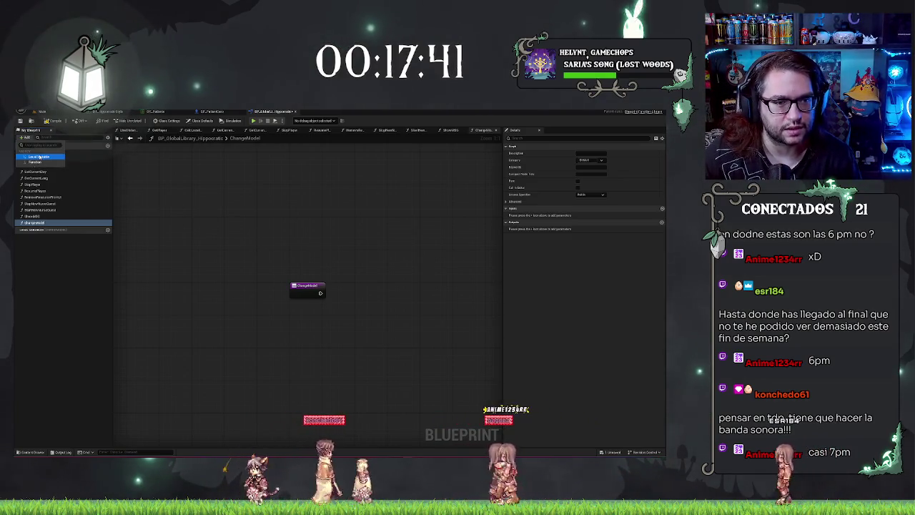
pyautogui.click(36, 161)
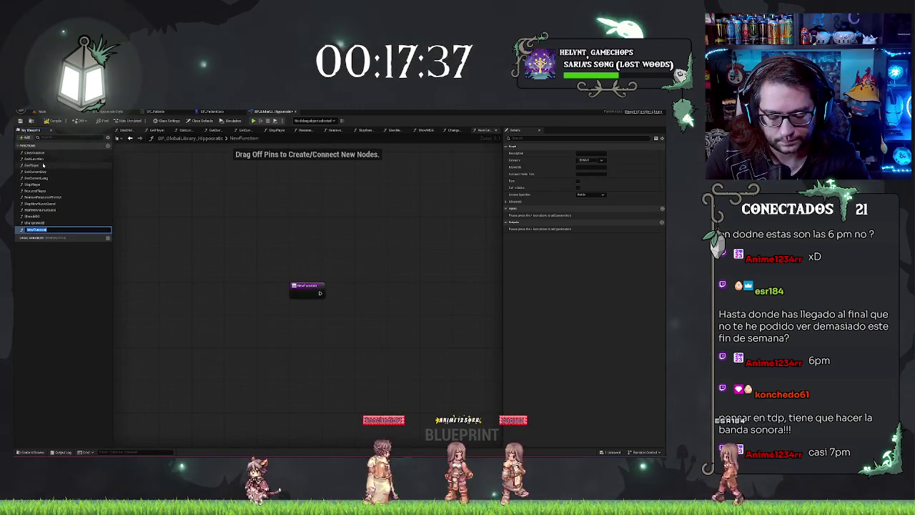
pyautogui.write('UpdatePCUI')
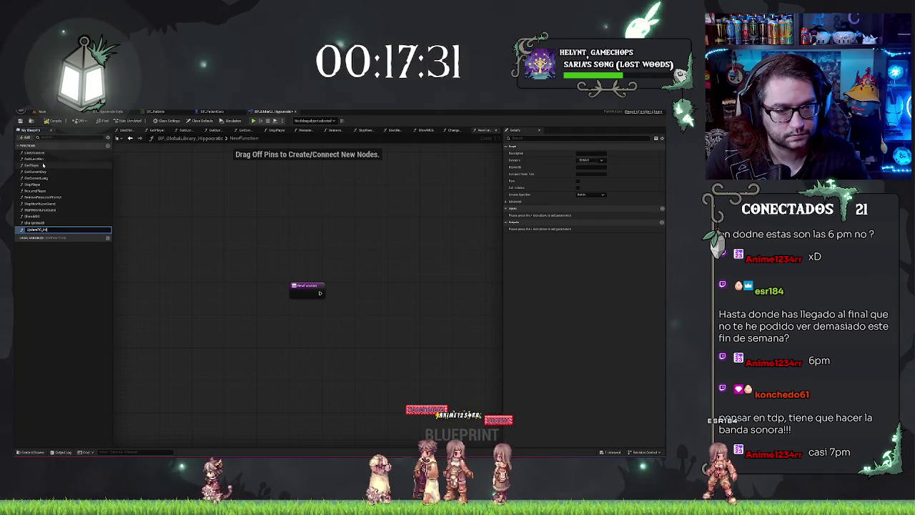
pyautogui.press('Return')
pyautogui.moveTo(308, 285); pyautogui.dragTo(180, 253)
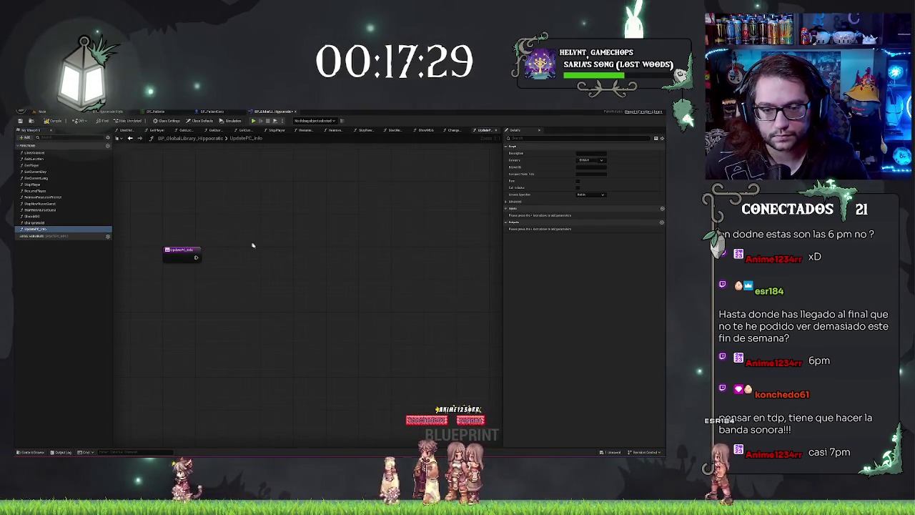
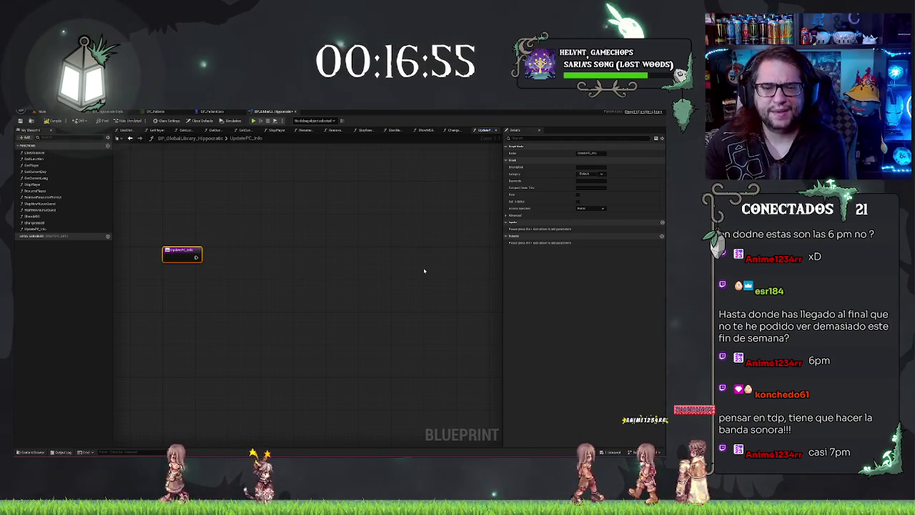
# Step: Switch to the level editor and fly the 3D view to a hospital corridor
pyautogui.click(42, 111)
pyautogui.moveTo(363, 306)
pyautogui.mouseDown()
pyautogui.moveTo(343, 300)
pyautogui.moveTo(371, 293)
pyautogui.moveTo(357, 296)
pyautogui.moveTo(365, 300)
pyautogui.mouseUp()
pyautogui.moveTo(386, 265)
pyautogui.mouseDown()
pyautogui.moveTo(327, 296)
pyautogui.moveTo(325, 279)
pyautogui.mouseUp()
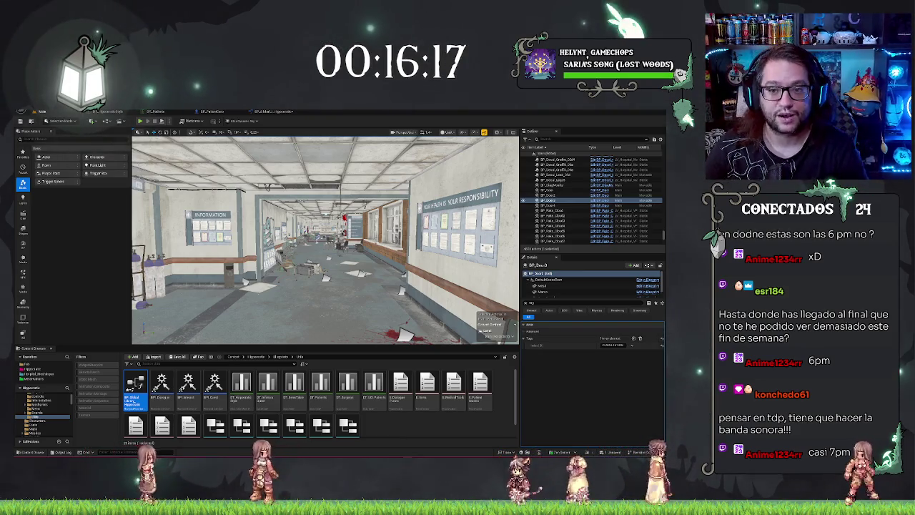
# Step: Fly along the corridors through the Consulation doorway toward the office desk
pyautogui.press('w')
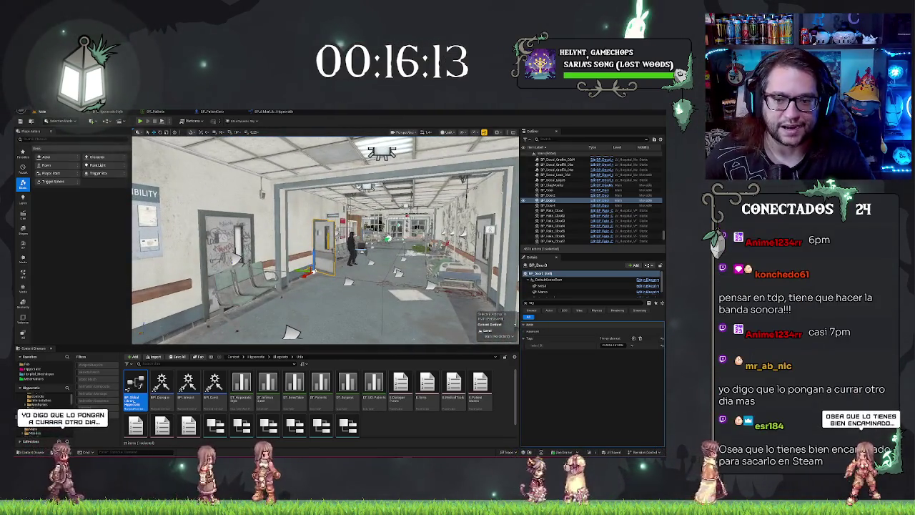
pyautogui.press('w')
pyautogui.press('s')
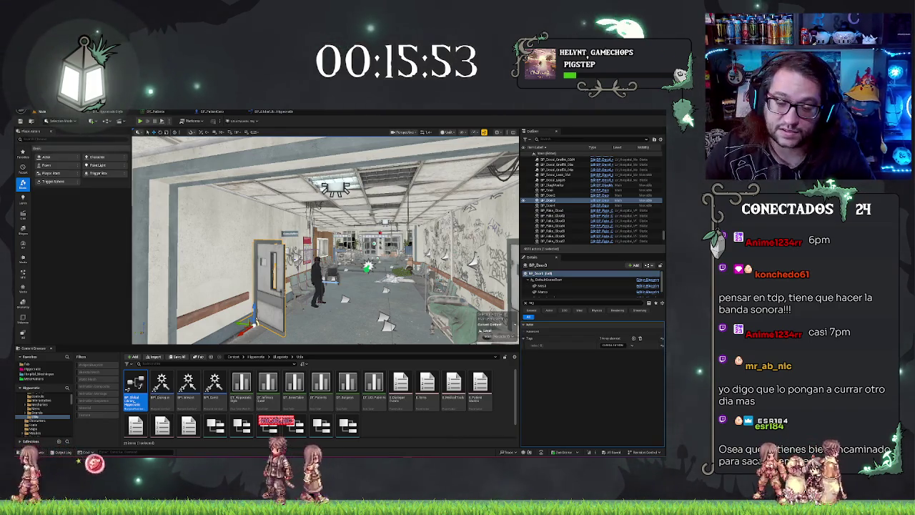
pyautogui.press('w')
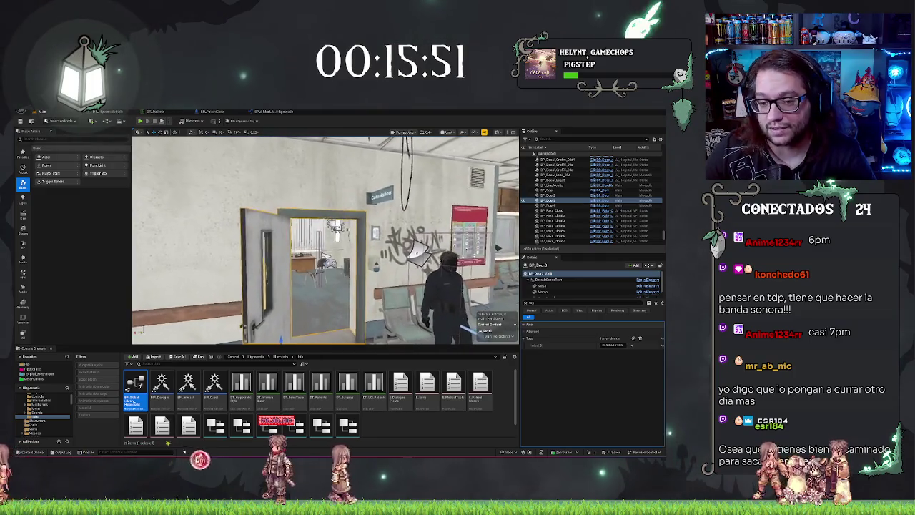
pyautogui.press('w')
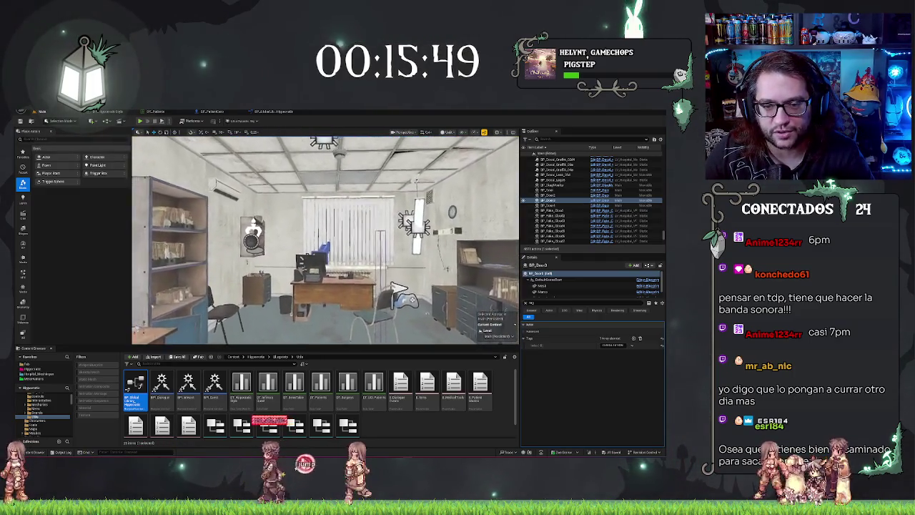
pyautogui.press('w')
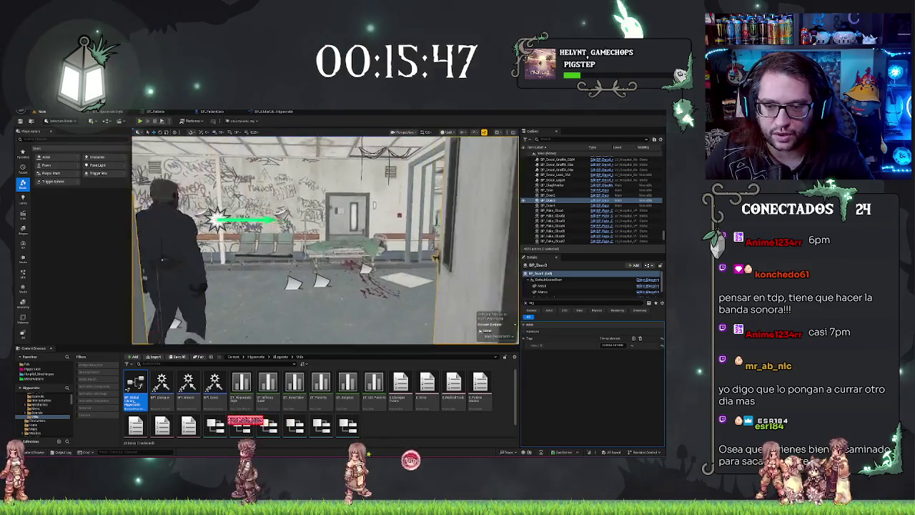
pyautogui.press('w')
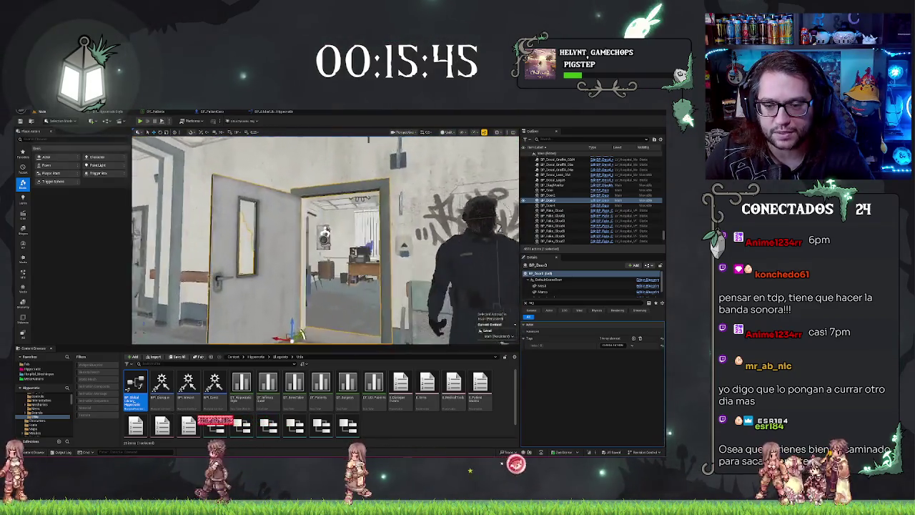
pyautogui.press('w')
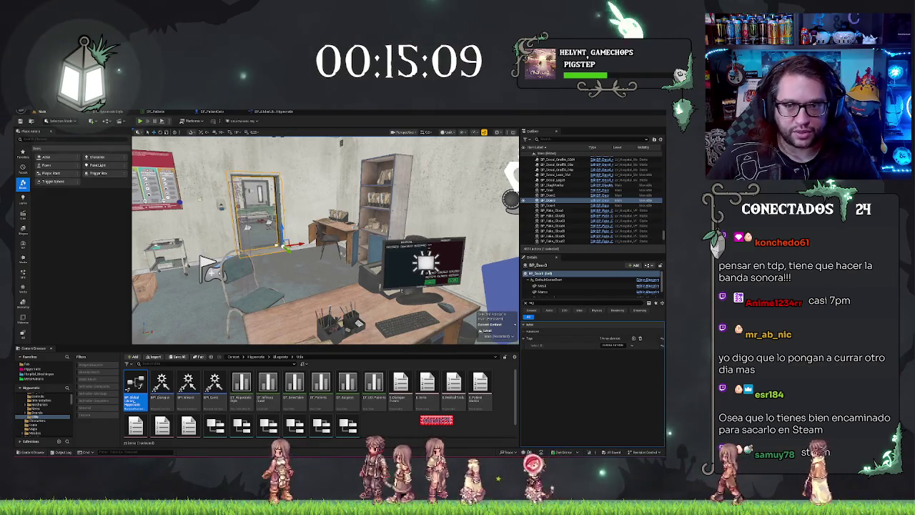
# Step: Reopen the UpdatePC_Info function graph in BP_GlobalLib_Hippocratic
pyautogui.click(285, 111)
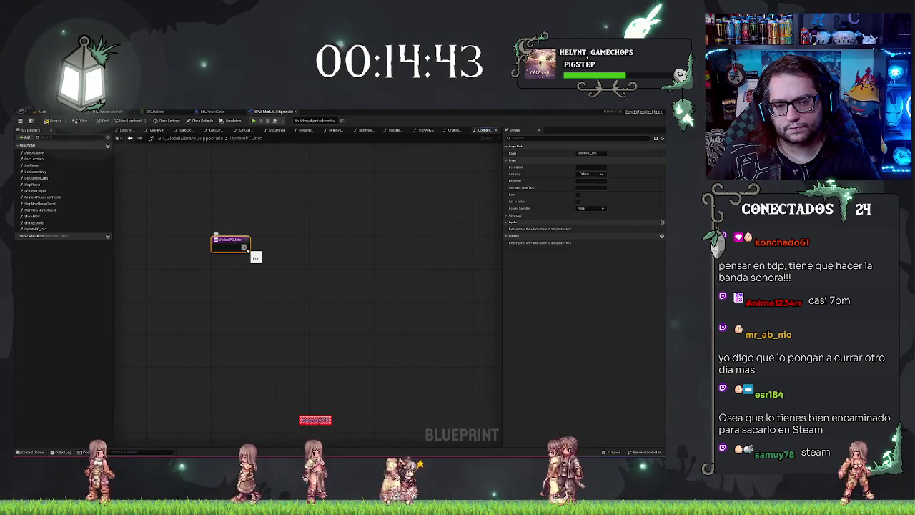
# Step: Add a trial Get Actor Of Class node from UpdatePC_Info's exec pin, then delete it
pyautogui.moveTo(261, 253); pyautogui.dragTo(264, 252)
pyautogui.write('get')
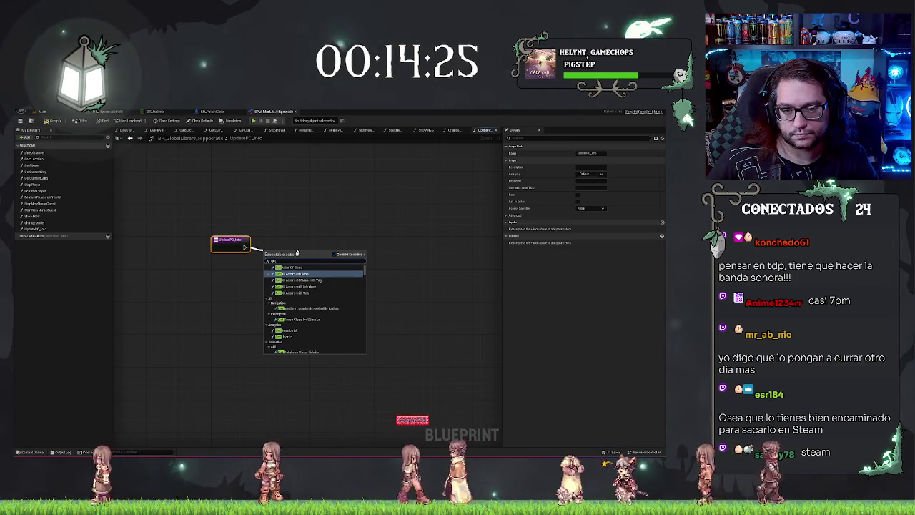
pyautogui.click(291, 267)
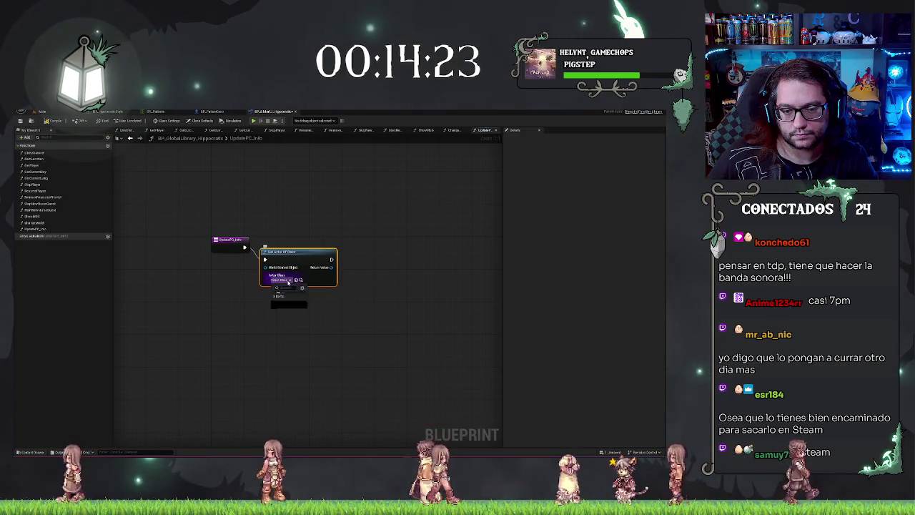
pyautogui.click(289, 280)
pyautogui.click(290, 280)
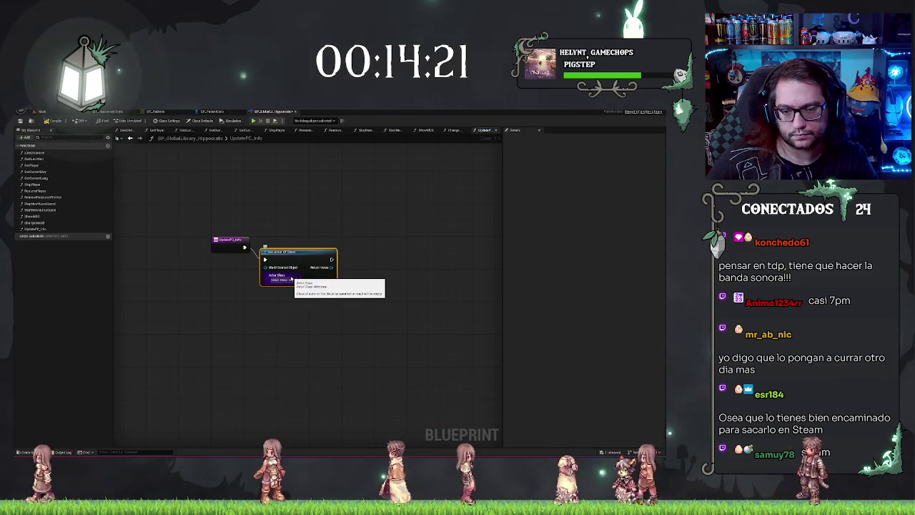
pyautogui.press('Delete')
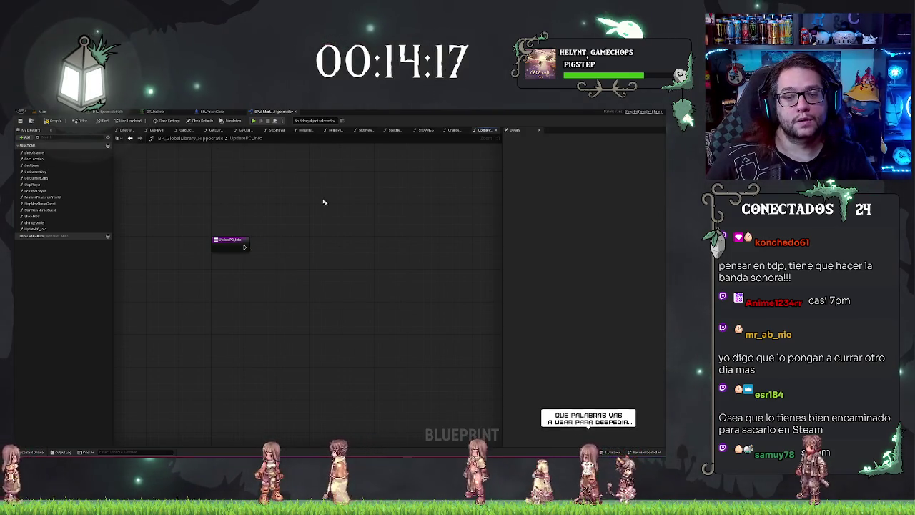
pyautogui.moveTo(323, 200); pyautogui.dragTo(296, 205)
pyautogui.click(212, 112)
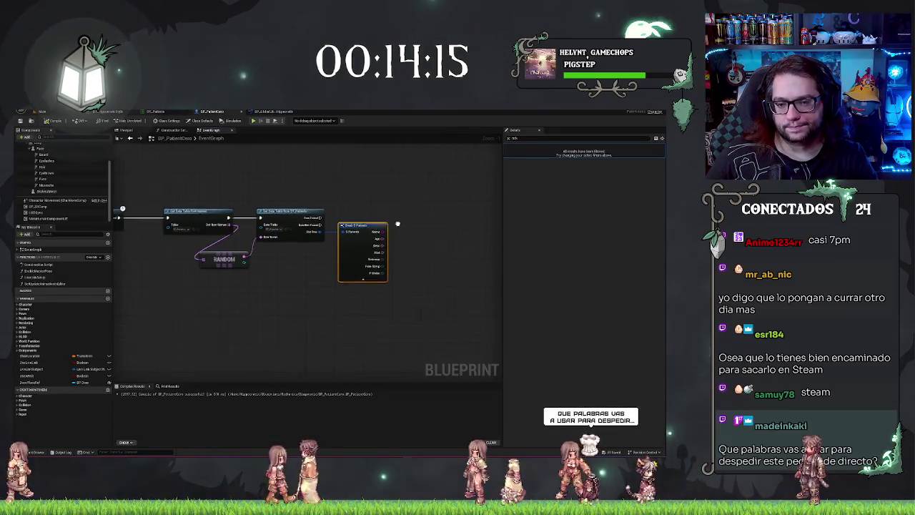
# Step: Add a PatientInfo-structure output to UpdatePC_Info, then remove it again
pyautogui.moveTo(364, 223); pyautogui.dragTo(291, 220)
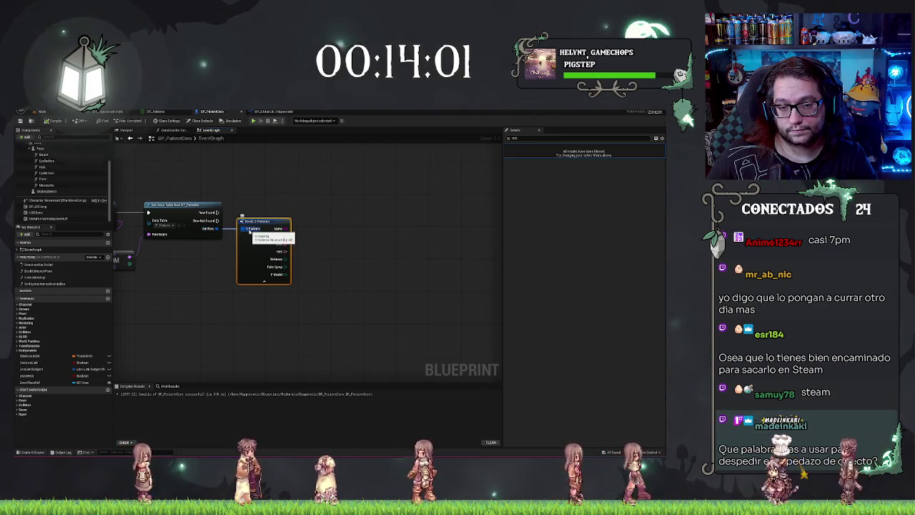
pyautogui.hotkey('ctrl', 'Tab')
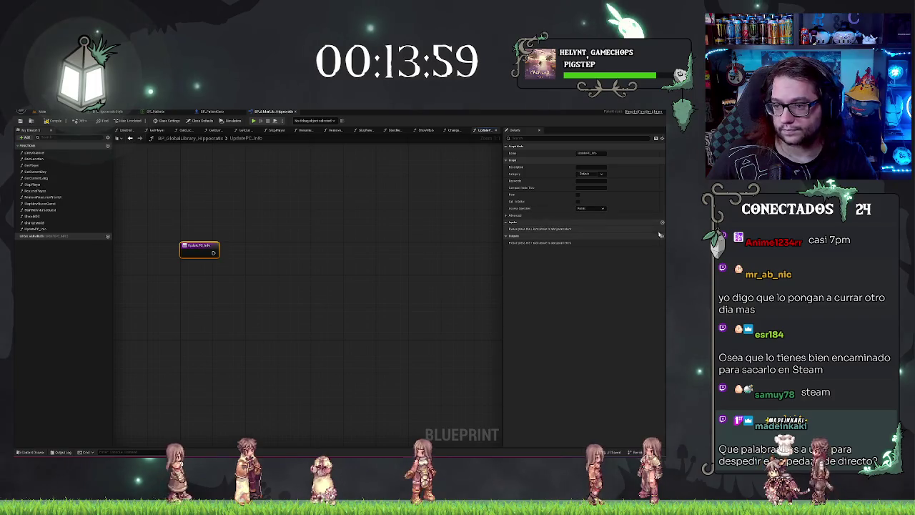
pyautogui.click(661, 235)
pyautogui.click(589, 243)
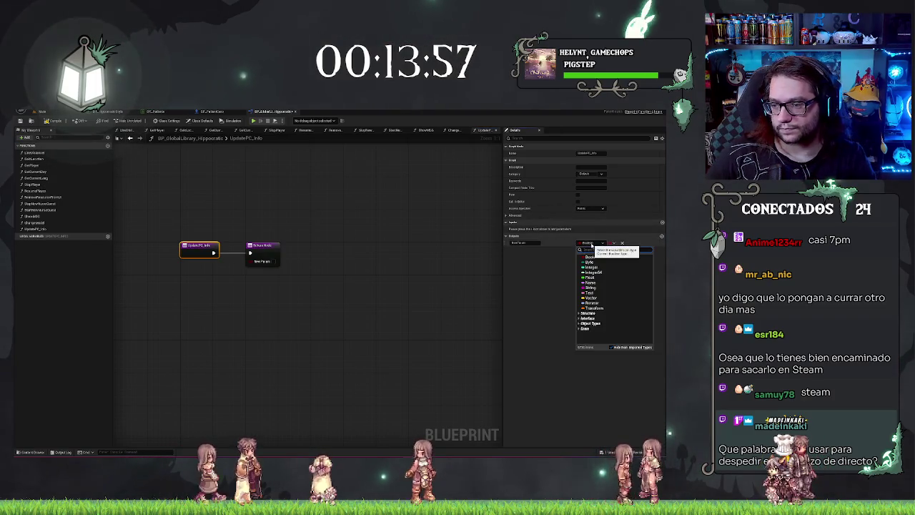
pyautogui.write('co')
pyautogui.write('patient')
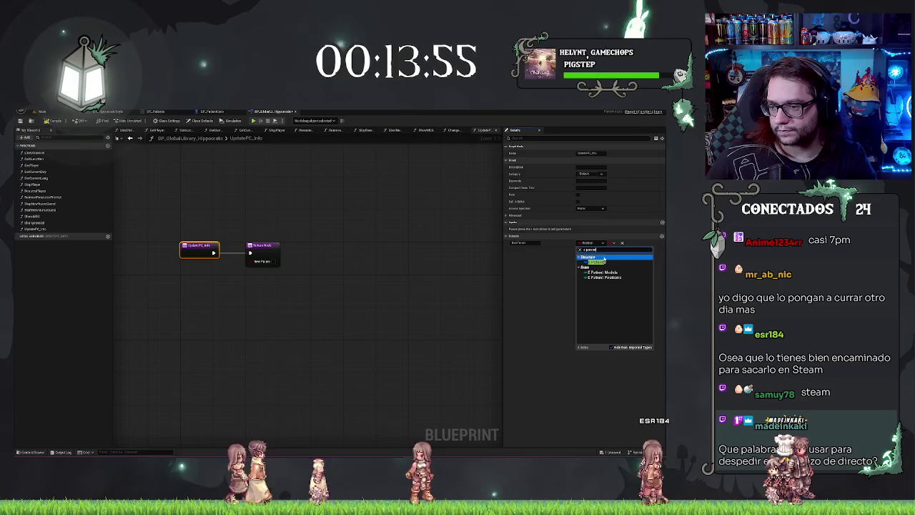
pyautogui.click(600, 261)
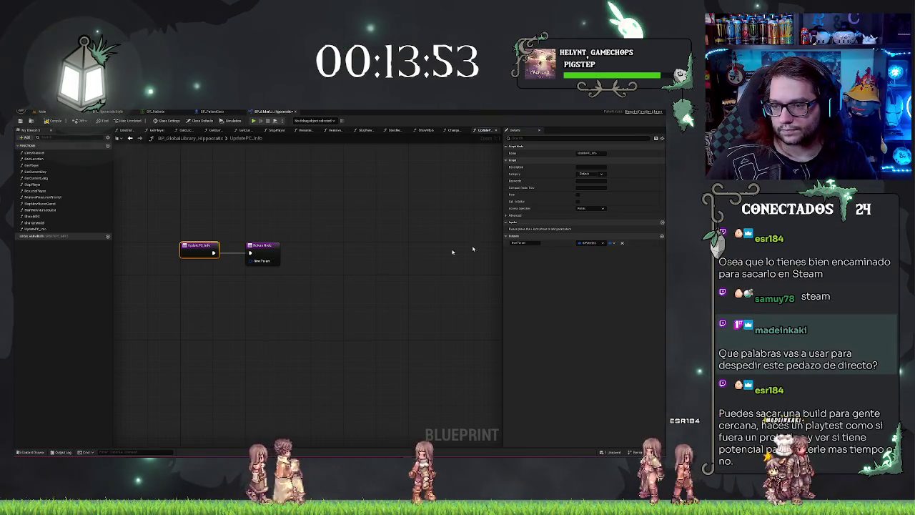
pyautogui.click(622, 244)
# Step: Add an input parameter instead, delete the leftover Return Node, and rename the input
pyautogui.click(661, 223)
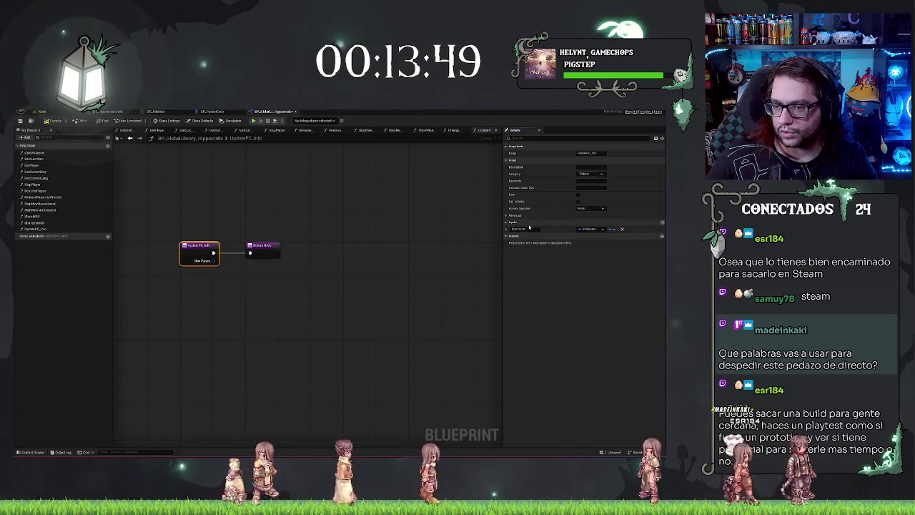
pyautogui.moveTo(253, 221); pyautogui.dragTo(253, 307)
pyautogui.press('Delete')
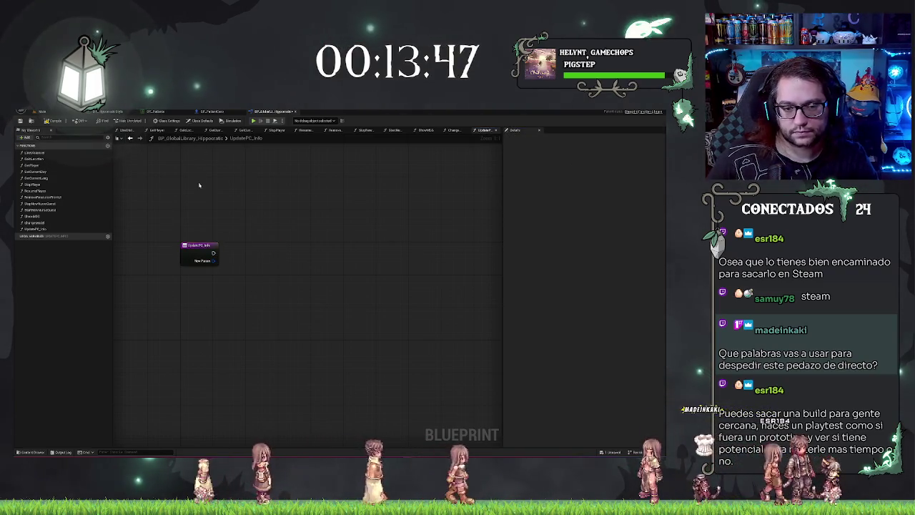
pyautogui.moveTo(199, 185); pyautogui.dragTo(181, 334)
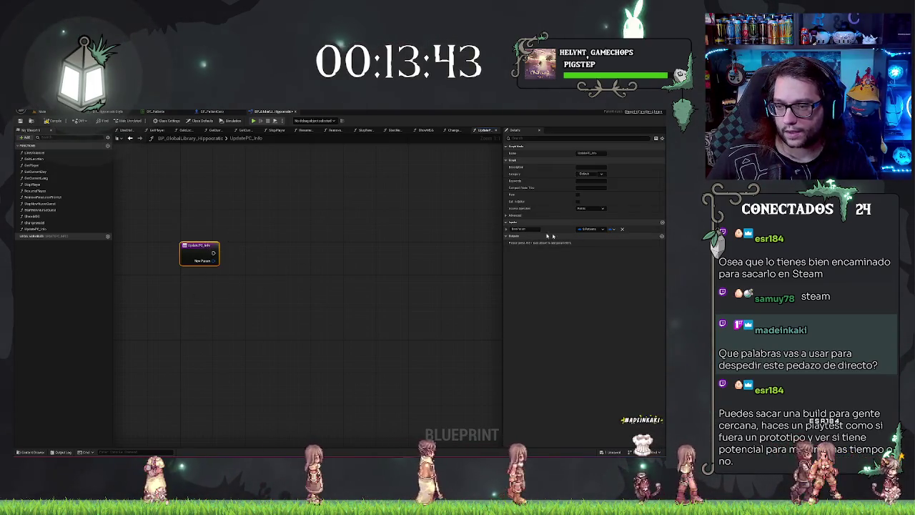
pyautogui.write('Param')
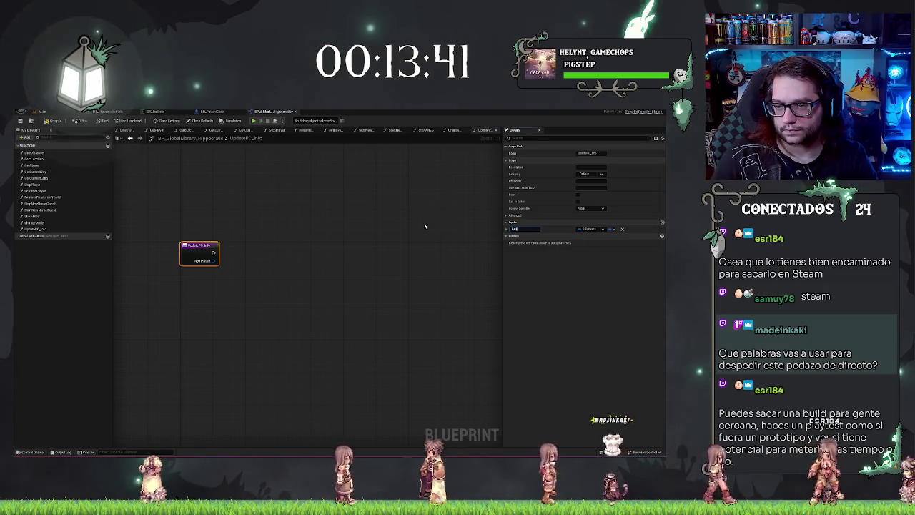
pyautogui.press('Return')
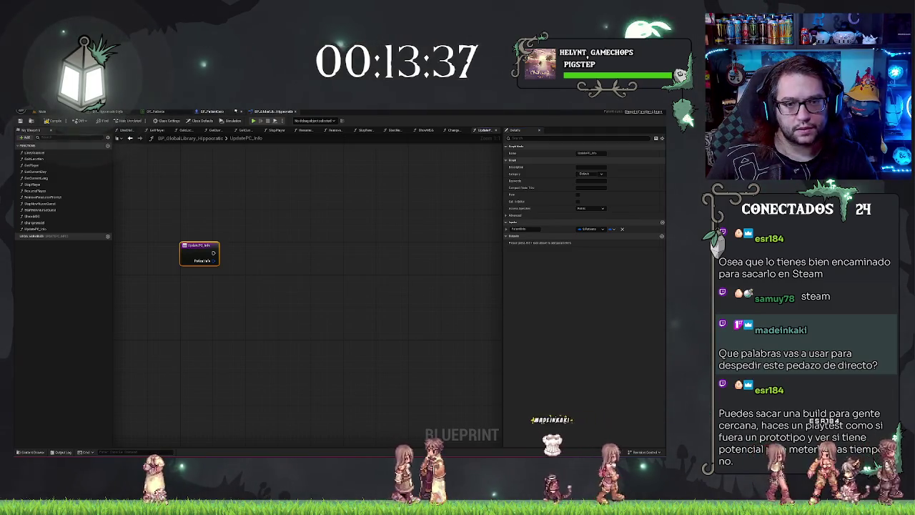
pyautogui.click(43, 112)
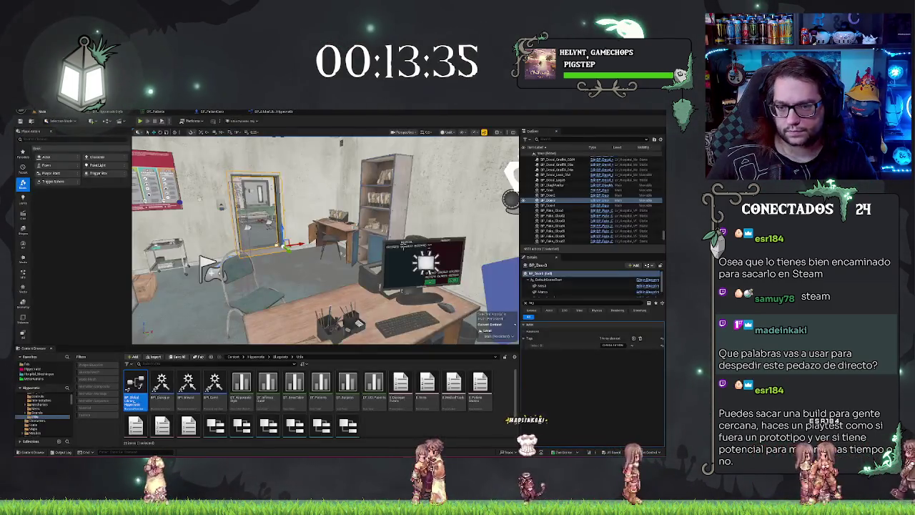
# Step: Select the BP_DiagMonitor desk monitor and move the view closer to inspect it
pyautogui.click(425, 268)
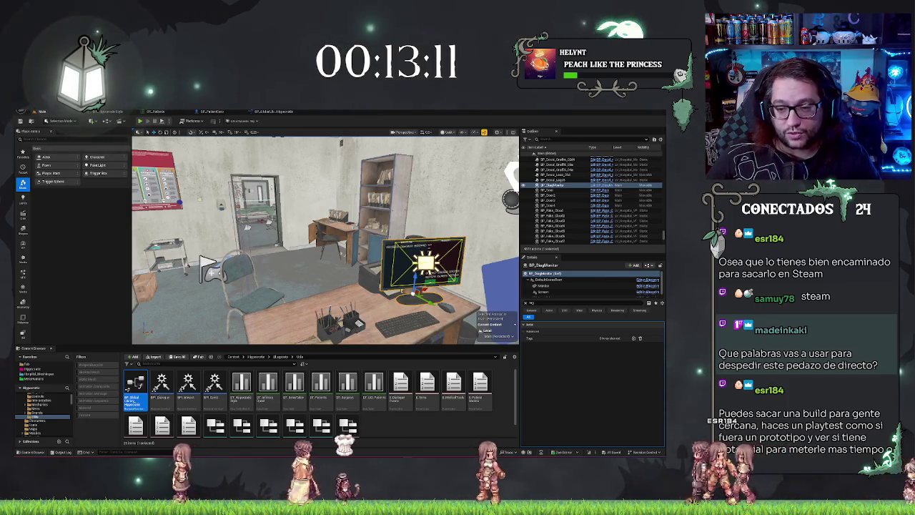
pyautogui.moveTo(325, 239)
pyautogui.mouseDown()
pyautogui.moveTo(314, 229)
pyautogui.moveTo(343, 215)
pyautogui.moveTo(308, 218)
pyautogui.mouseUp()
pyautogui.press('Escape')
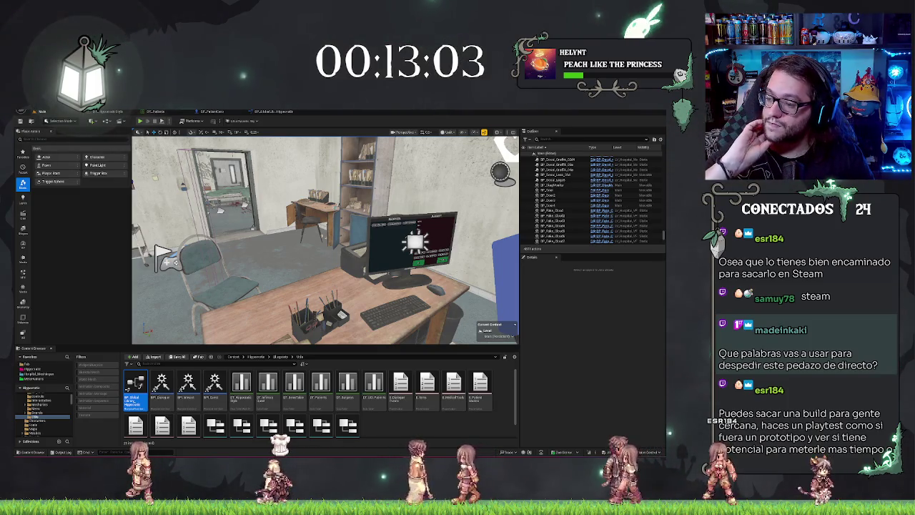
pyautogui.moveTo(321, 236); pyautogui.dragTo(350, 207)
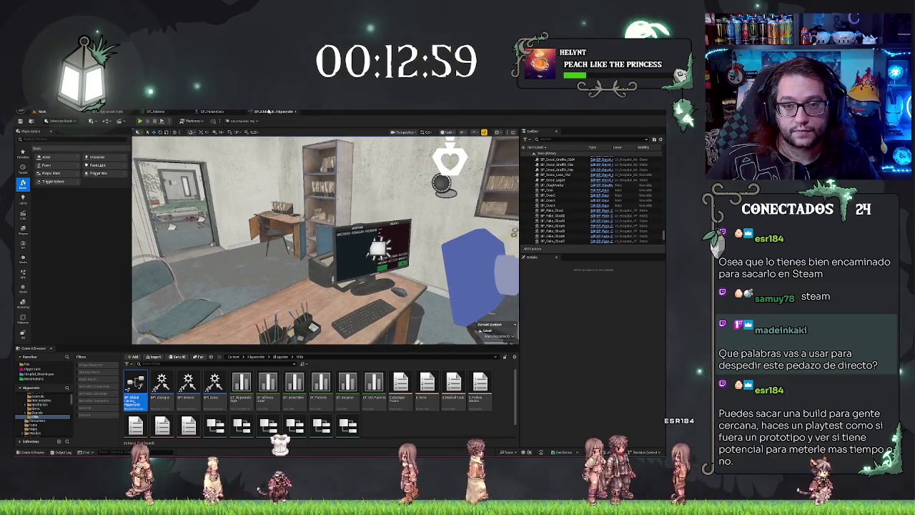
pyautogui.click(213, 111)
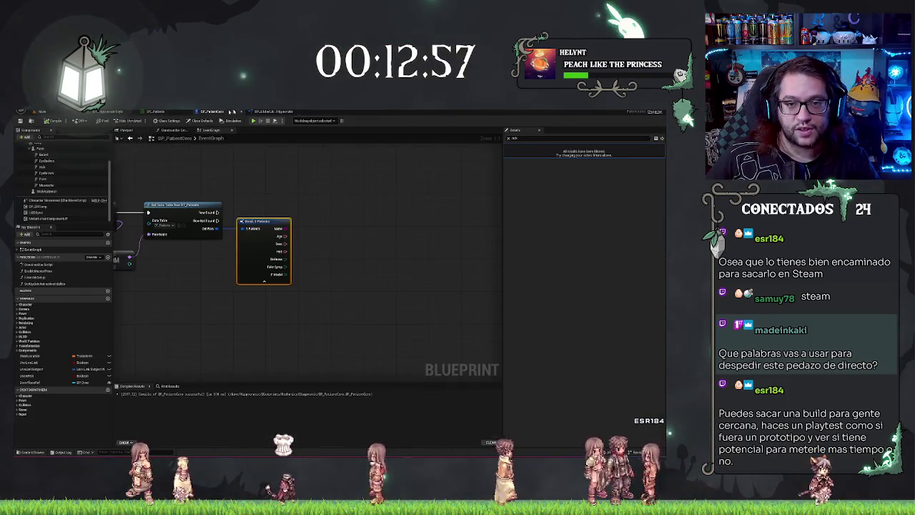
# Step: Wire a new Update PC Info node from the data table row pin in BP_PatientCore
pyautogui.click(284, 112)
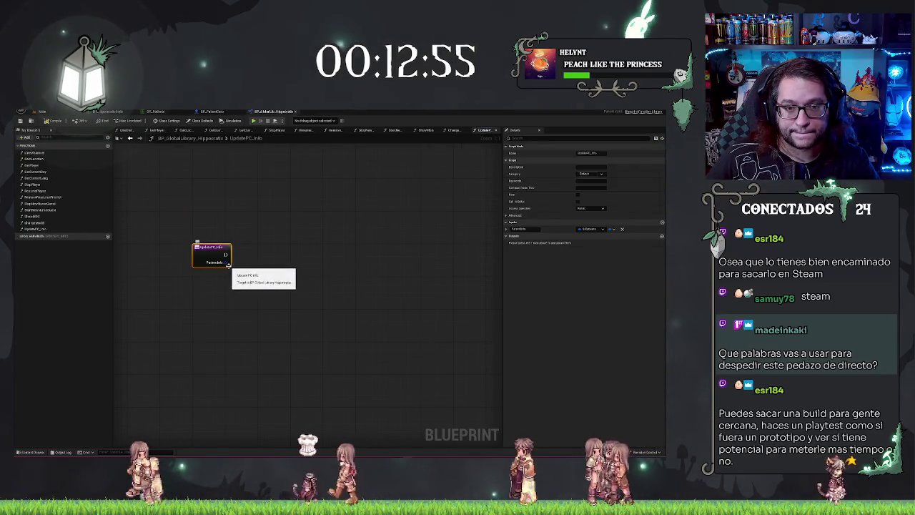
pyautogui.hotkey('ctrl', 'Tab')
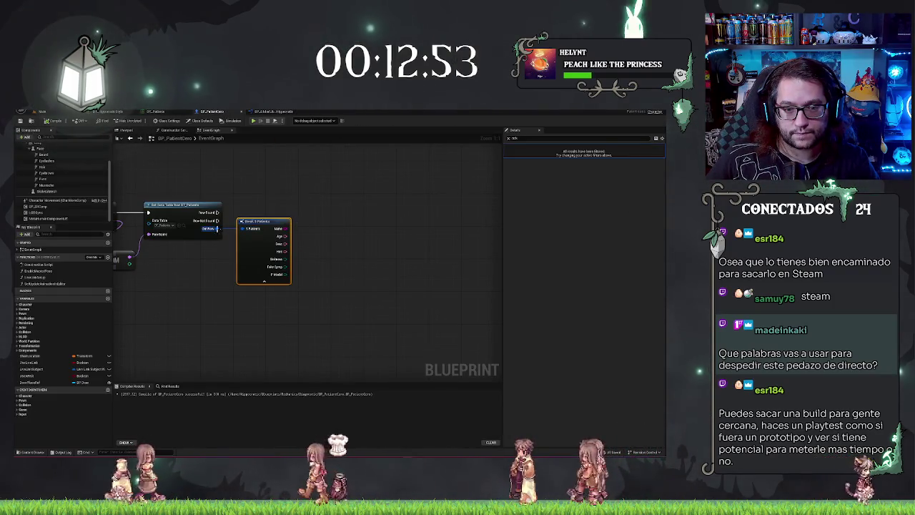
pyautogui.moveTo(243, 228); pyautogui.dragTo(327, 222)
pyautogui.write('update')
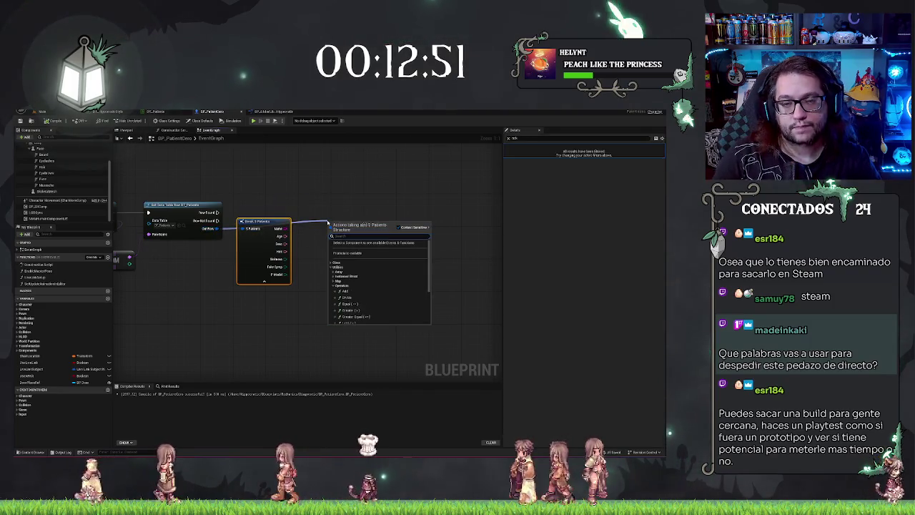
pyautogui.click(364, 237)
pyautogui.moveTo(333, 226); pyautogui.dragTo(333, 214)
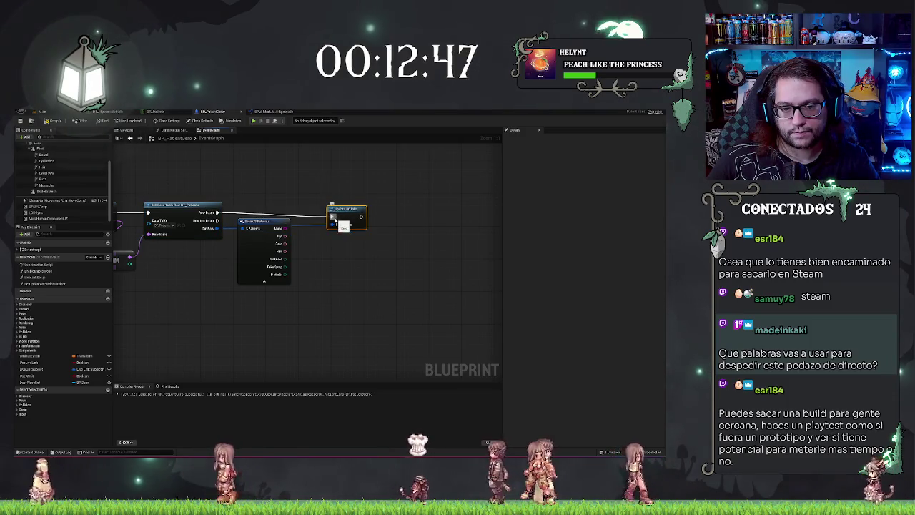
# Step: Delete the Break S Patients node, move Update PC Info beside Get Data Table Row, and save
pyautogui.click(208, 203)
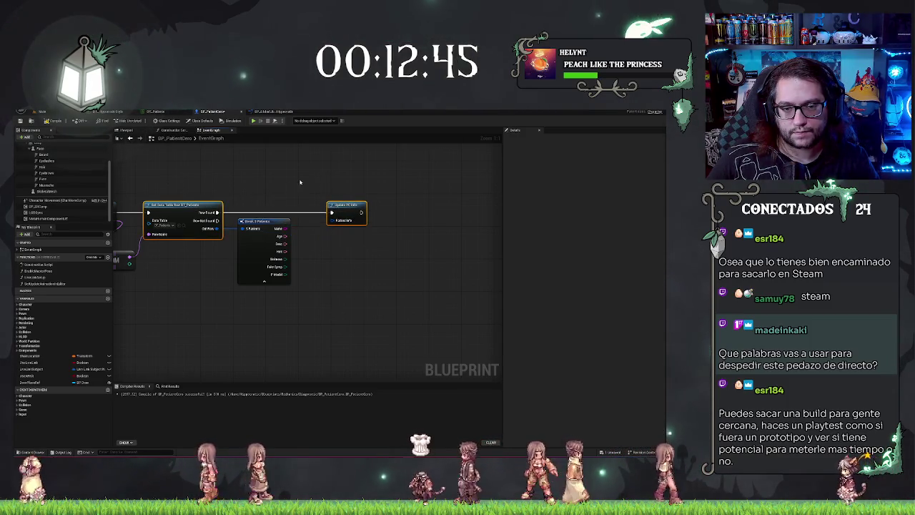
pyautogui.click(264, 252)
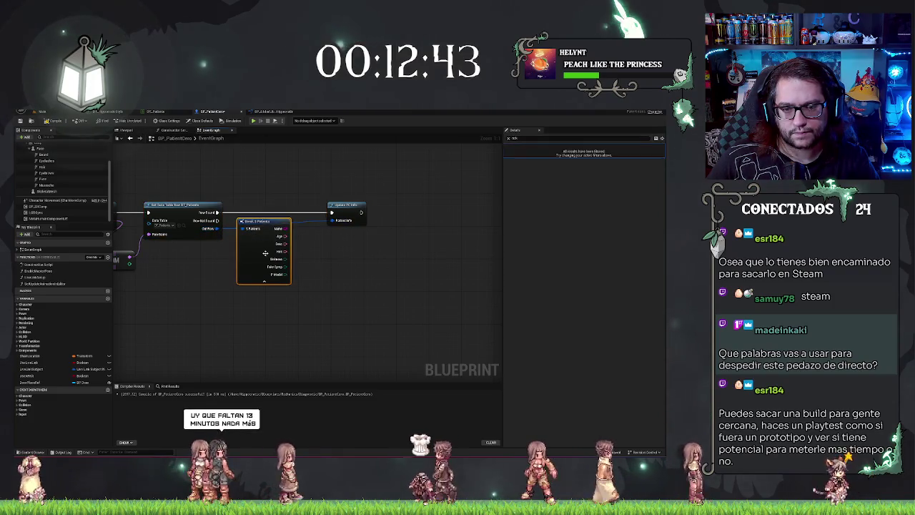
pyautogui.press('Delete')
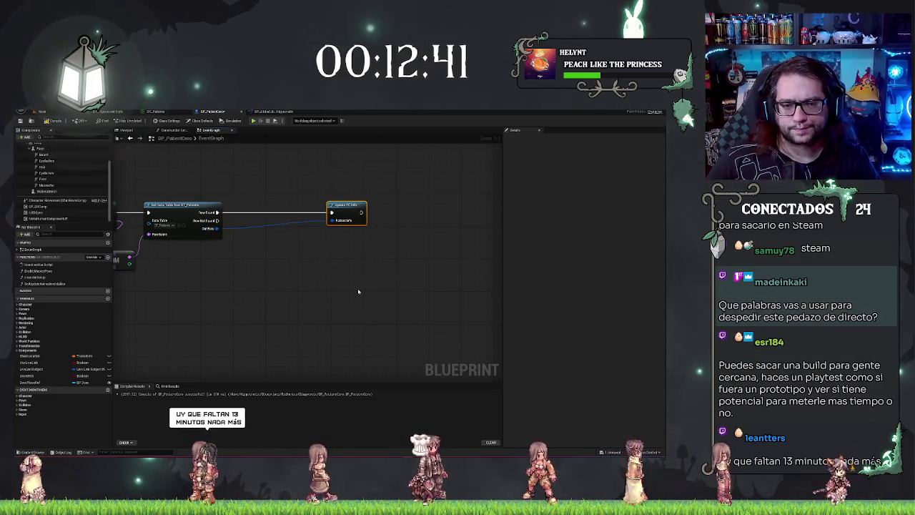
pyautogui.click(343, 212)
pyautogui.moveTo(343, 213); pyautogui.dragTo(268, 212)
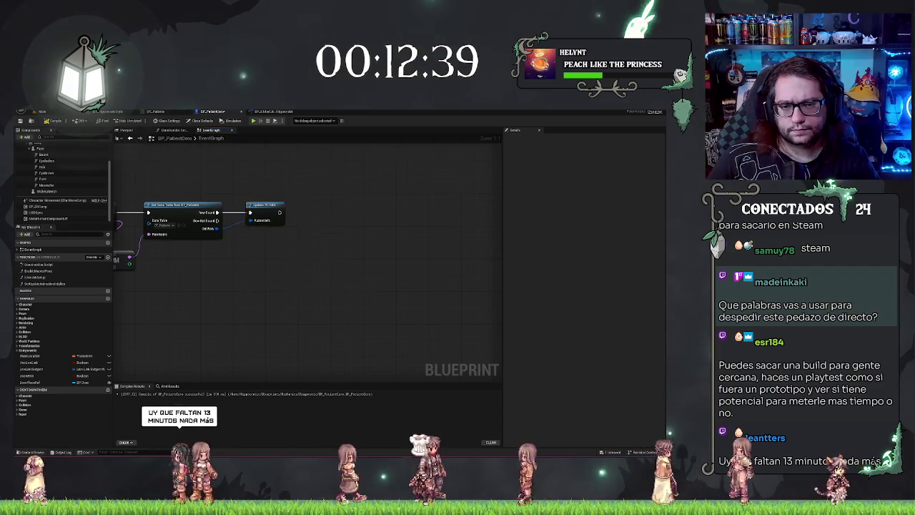
pyautogui.hotkey('ctrl', 's')
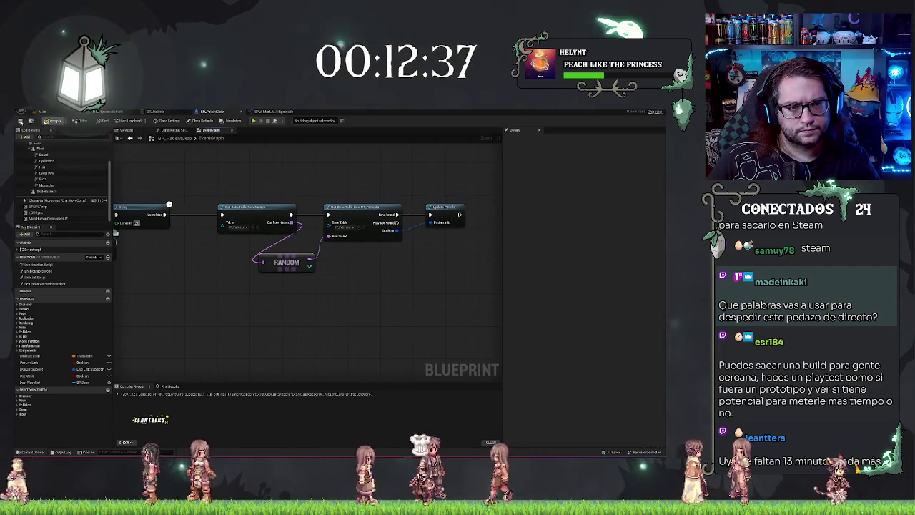
# Step: Tidy the RANDOM-to-Delay node chain, then select the diagnostic monitor in the Main level
pyautogui.moveTo(449, 300); pyautogui.dragTo(358, 293)
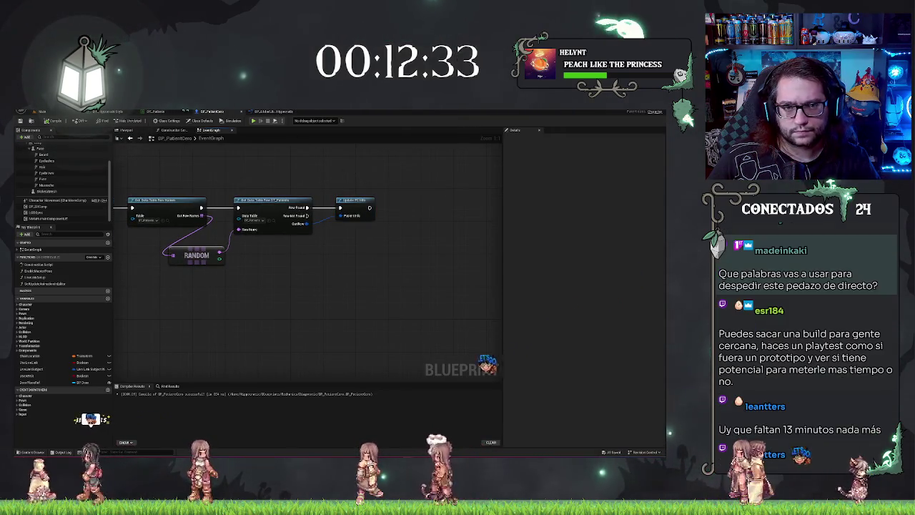
pyautogui.moveTo(258, 177); pyautogui.dragTo(342, 186)
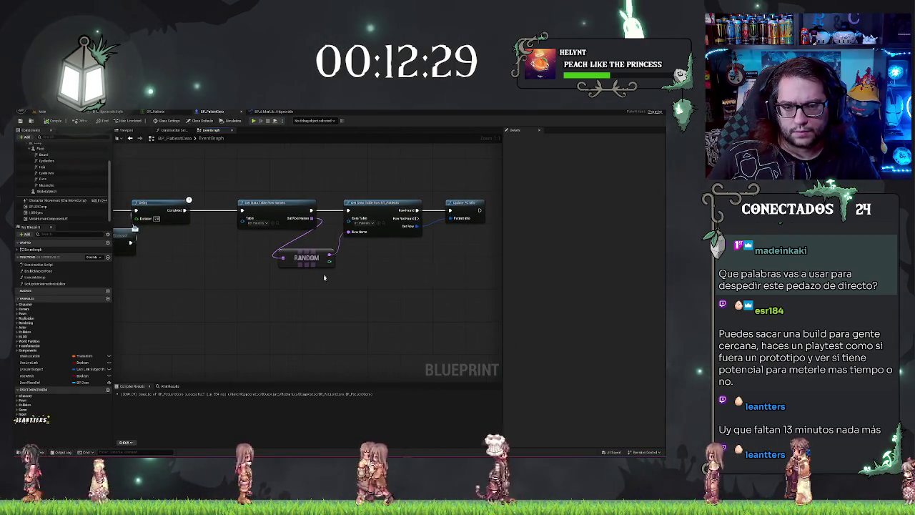
pyautogui.moveTo(318, 259); pyautogui.dragTo(302, 245)
pyautogui.moveTo(384, 282); pyautogui.dragTo(309, 288)
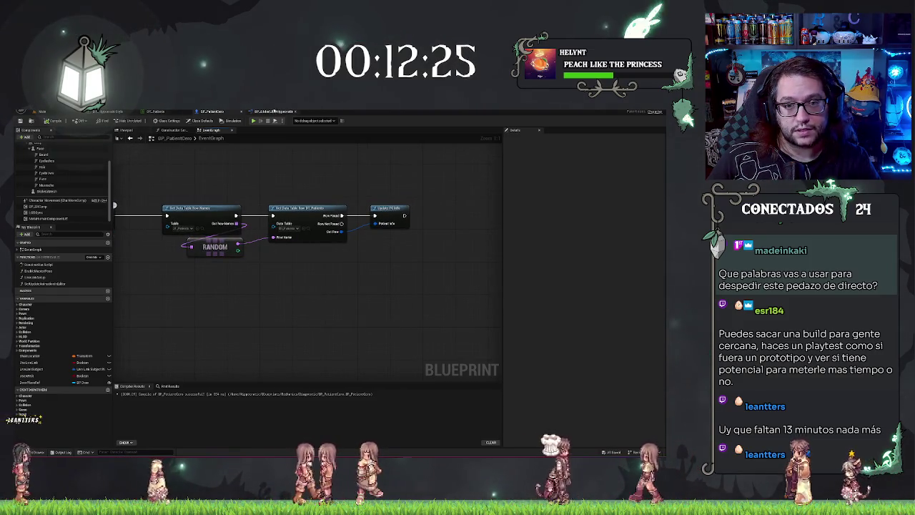
pyautogui.click(42, 112)
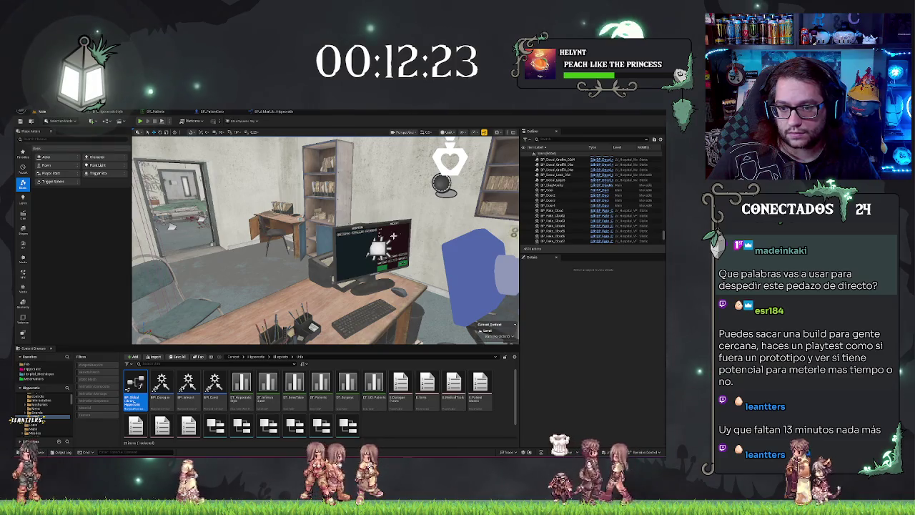
pyautogui.click(393, 236)
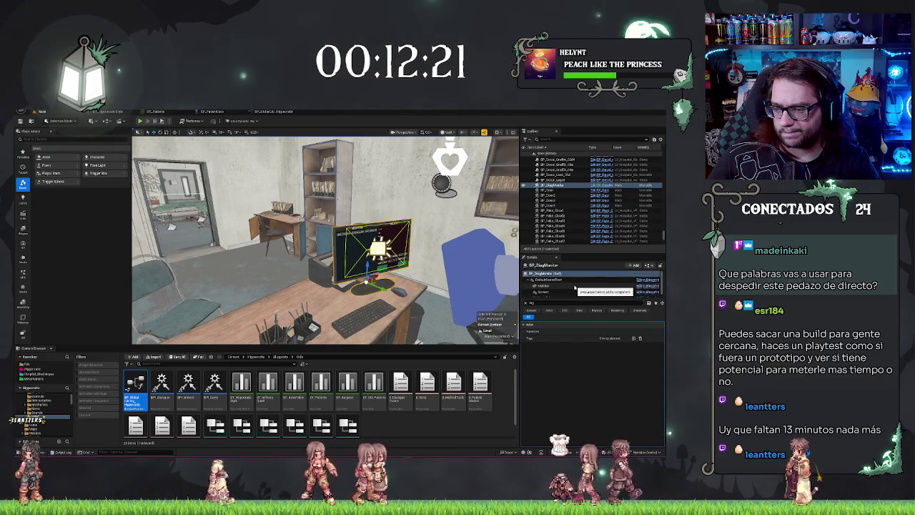
# Step: Check the monitor's Screen component, then open WBP_PC_Diagnostic from the Menu content folder
pyautogui.click(549, 289)
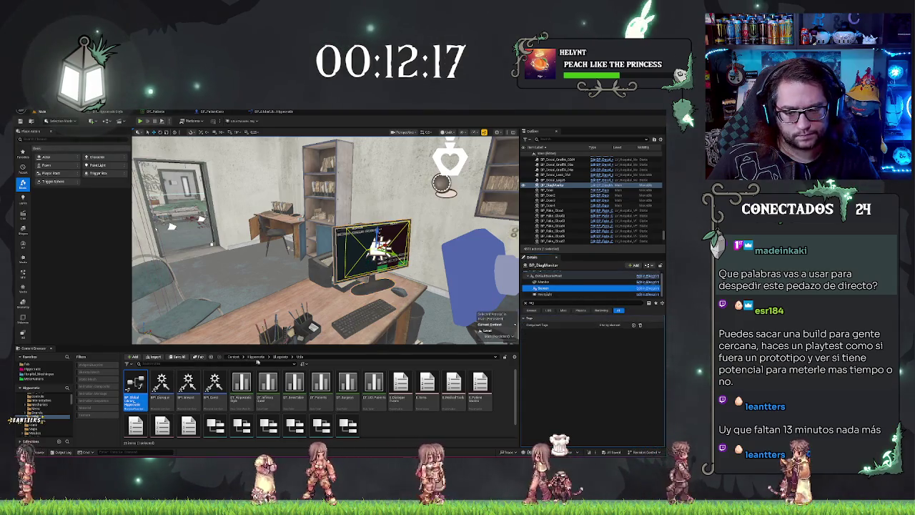
pyautogui.click(281, 355)
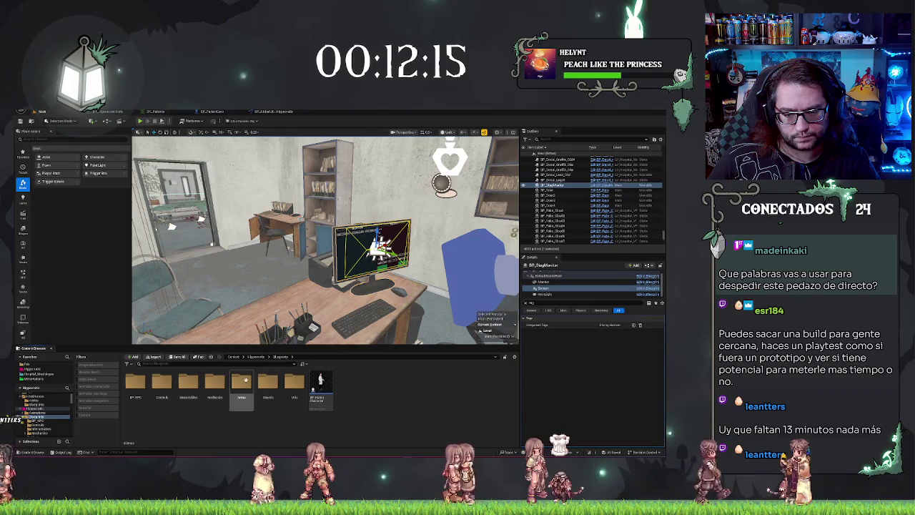
pyautogui.doubleClick(243, 380)
pyautogui.doubleClick(418, 395)
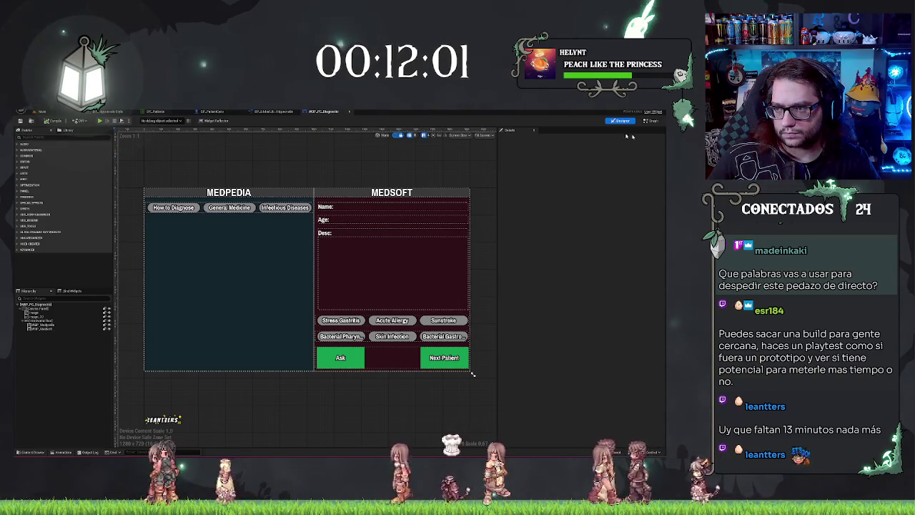
# Step: Create a Custom Event node in WBP_PC_Diagnostic's Event Graph and add a new variable
pyautogui.click(650, 120)
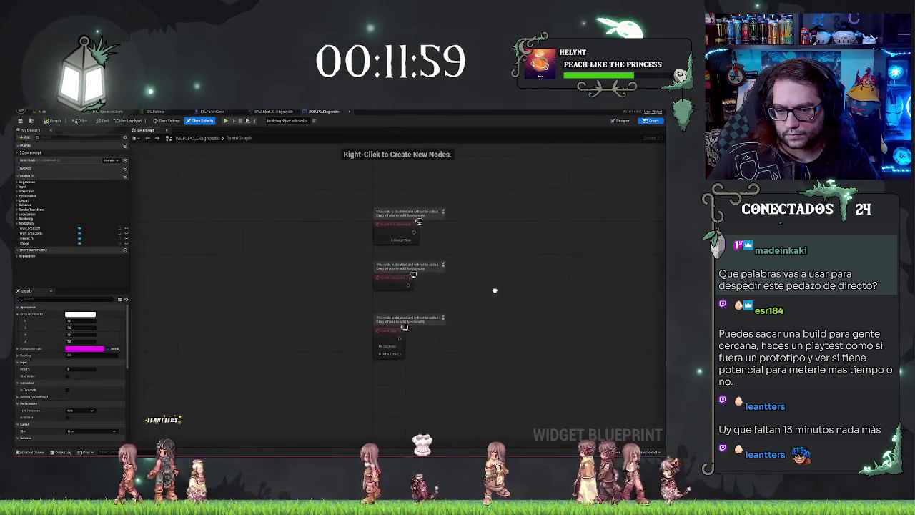
pyautogui.rightClick(276, 296)
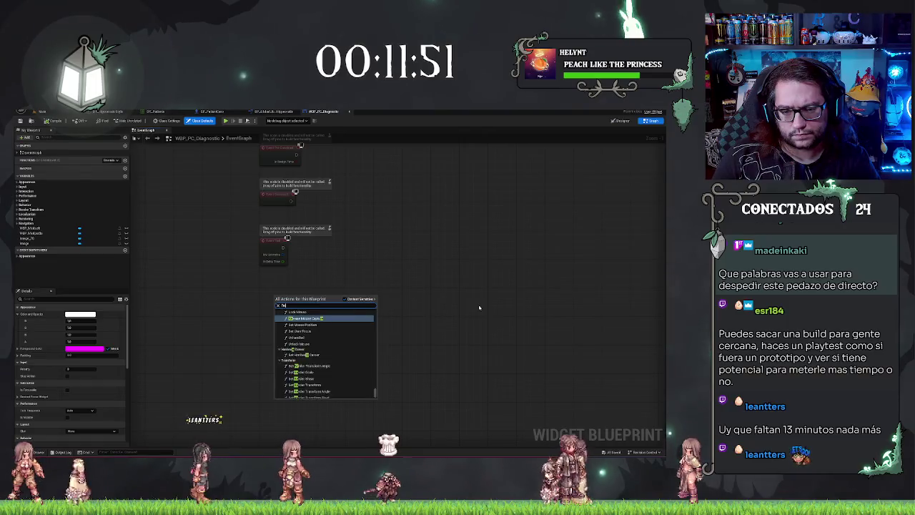
pyautogui.press('BackSpace')
pyautogui.press('BackSpace')
pyautogui.write('add custom')
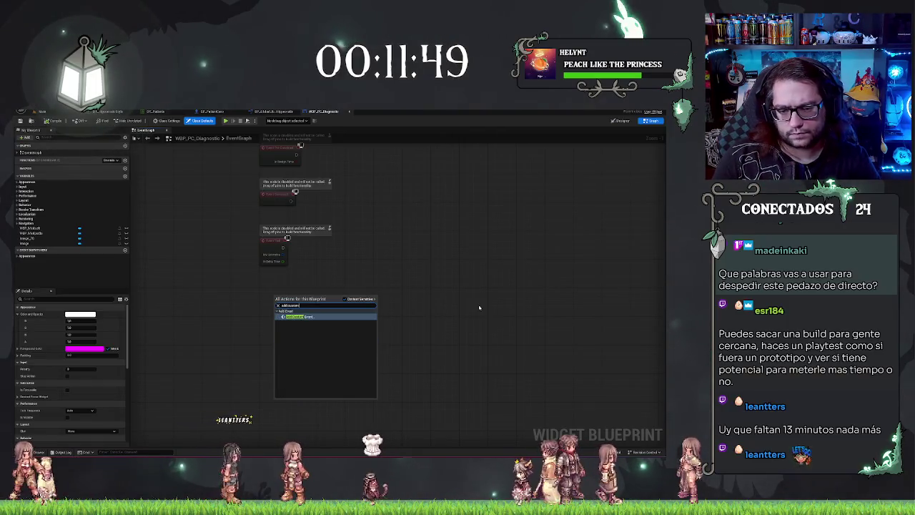
pyautogui.press('Return')
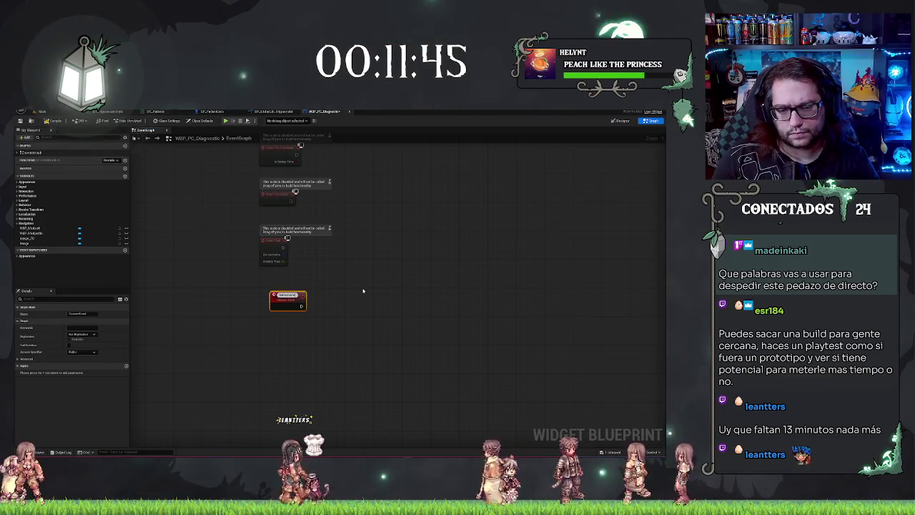
pyautogui.click(339, 305)
pyautogui.moveTo(339, 305)
pyautogui.mouseDown()
pyautogui.moveTo(304, 307)
pyautogui.moveTo(296, 297)
pyautogui.mouseUp()
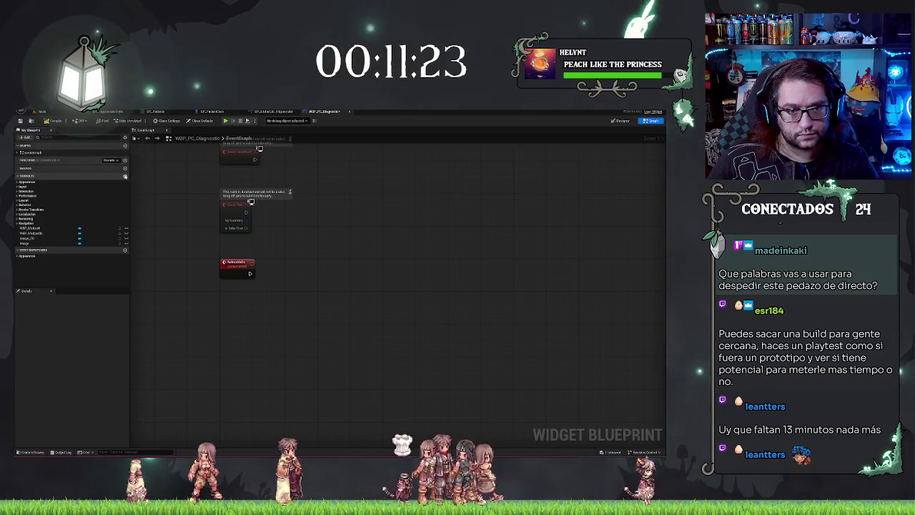
pyautogui.click(126, 175)
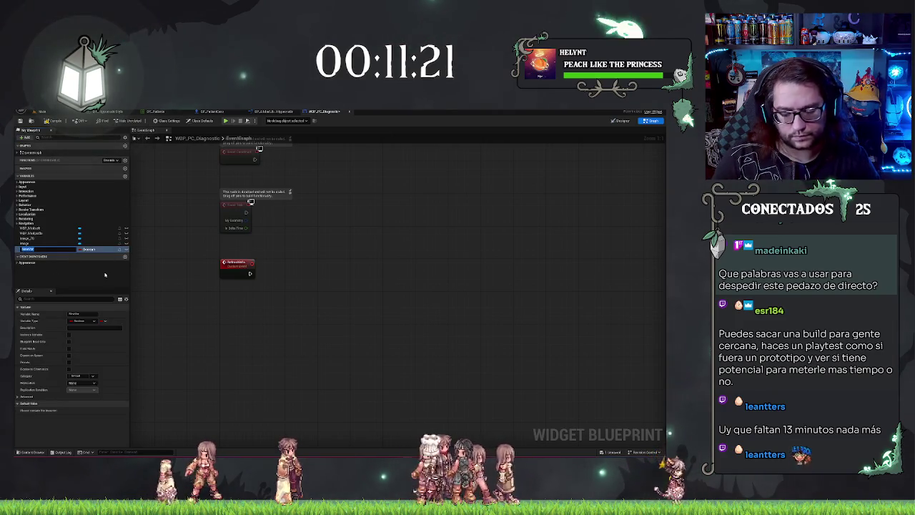
# Step: Make the new variable a BP_Patient Core object reference and place a Set node for it
pyautogui.write('Parameters')
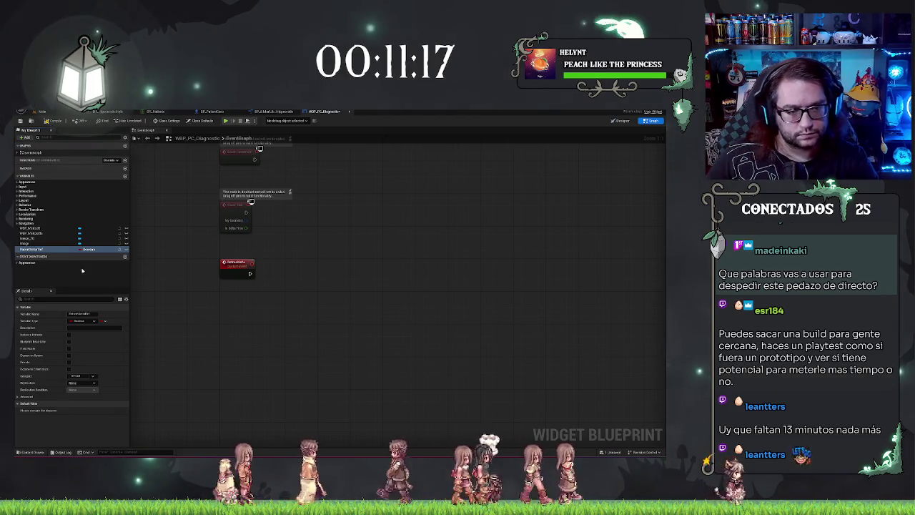
pyautogui.click(88, 249)
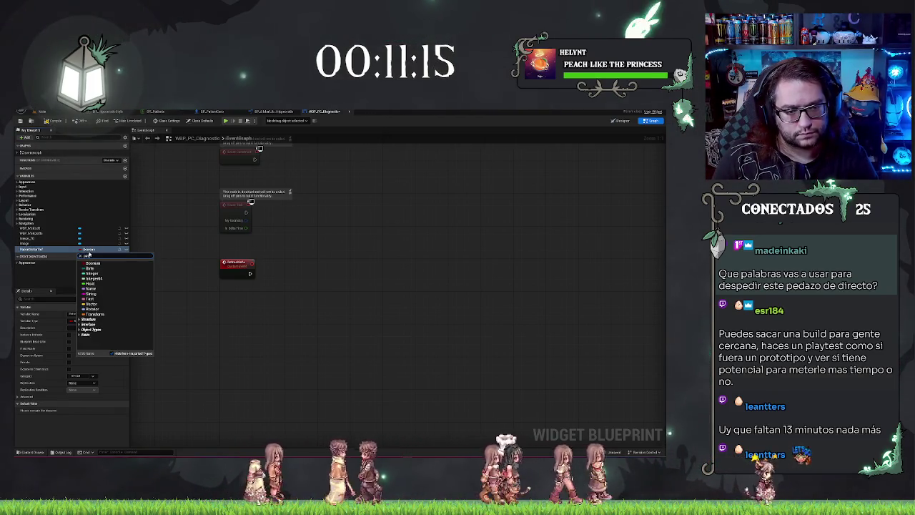
pyautogui.moveTo(111, 269)
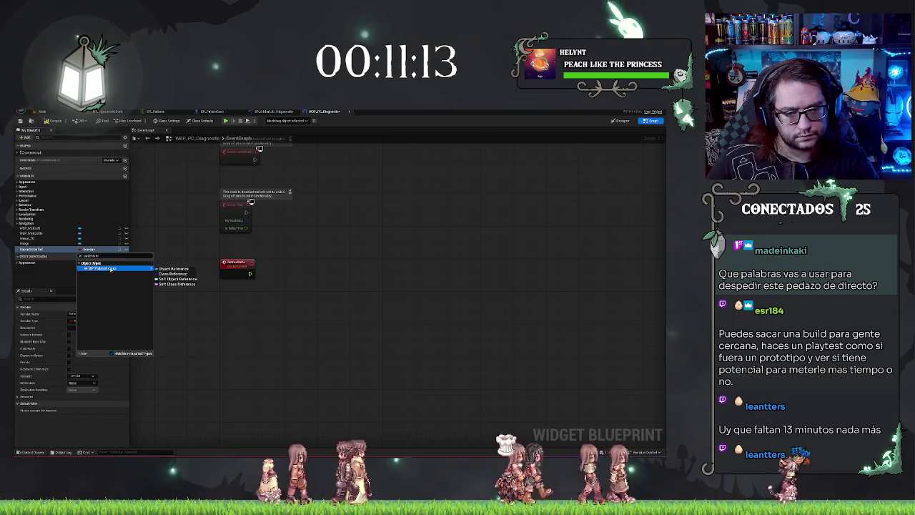
pyautogui.click(159, 269)
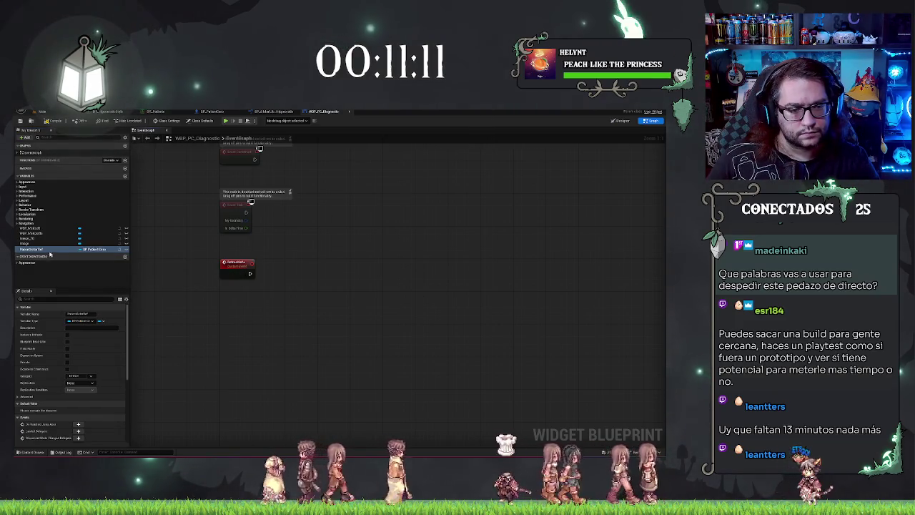
pyautogui.moveTo(48, 251); pyautogui.dragTo(282, 303)
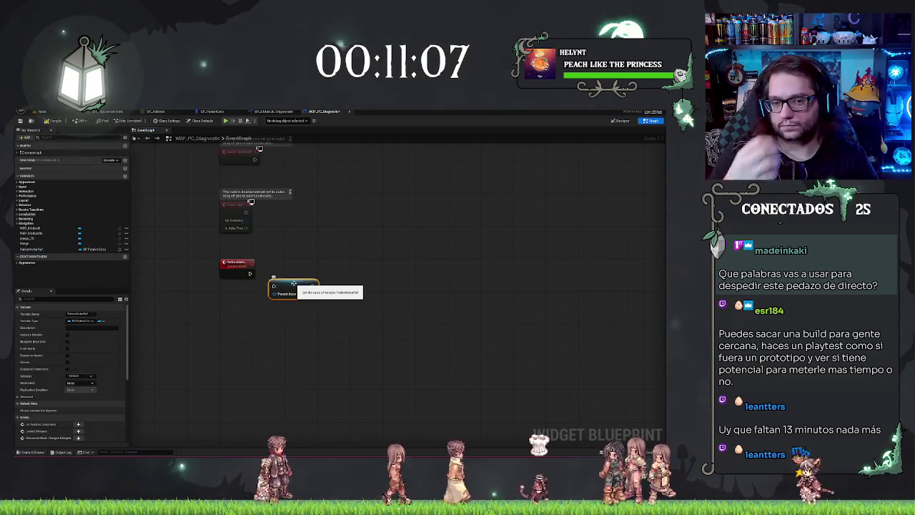
# Step: Give the custom event two inputs: an S_Patients structure and a BP Patient Core reference
pyautogui.click(234, 265)
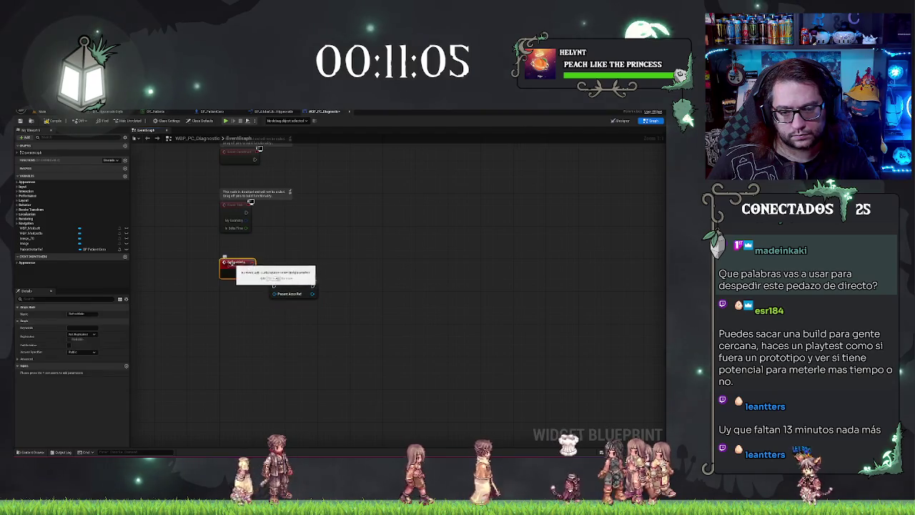
pyautogui.click(126, 366)
pyautogui.click(126, 366)
pyautogui.click(84, 372)
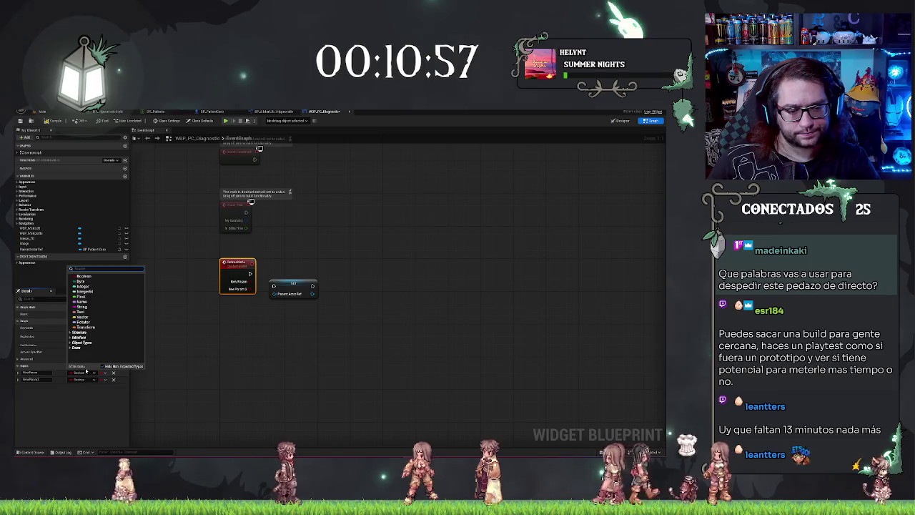
pyautogui.write('co')
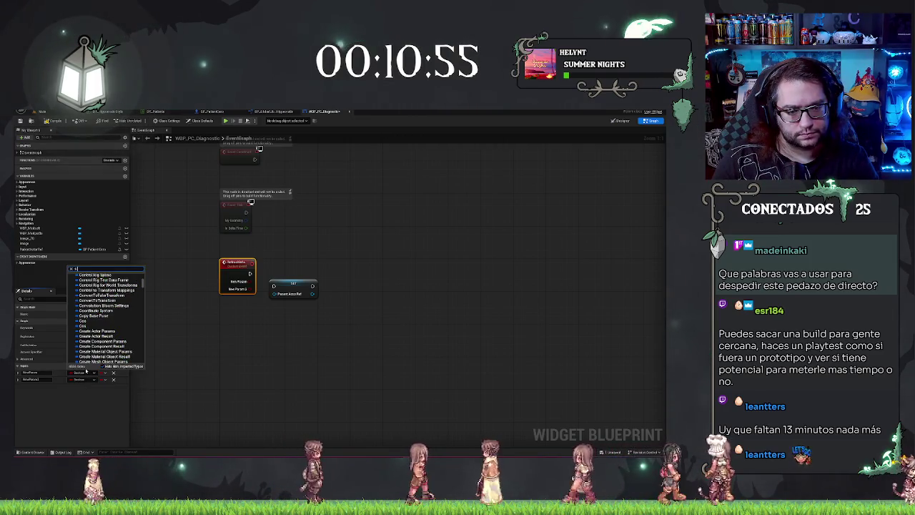
pyautogui.write('patient')
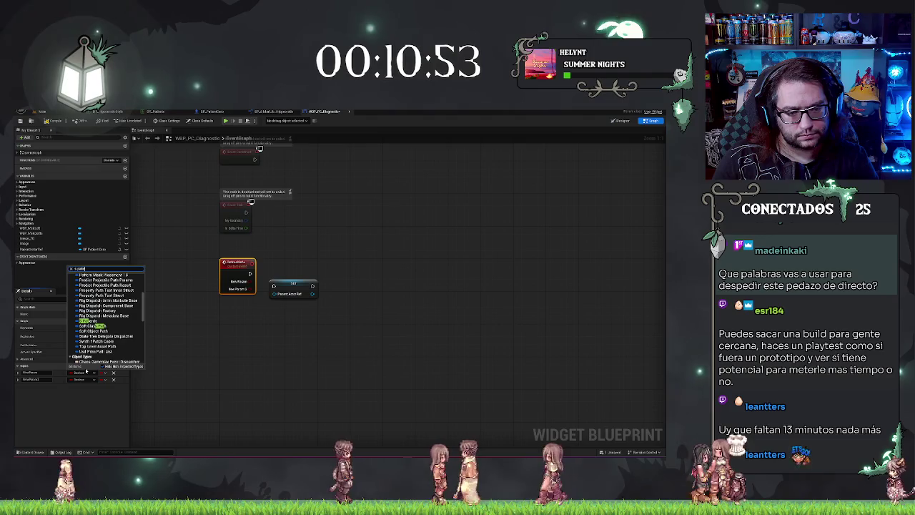
pyautogui.click(94, 284)
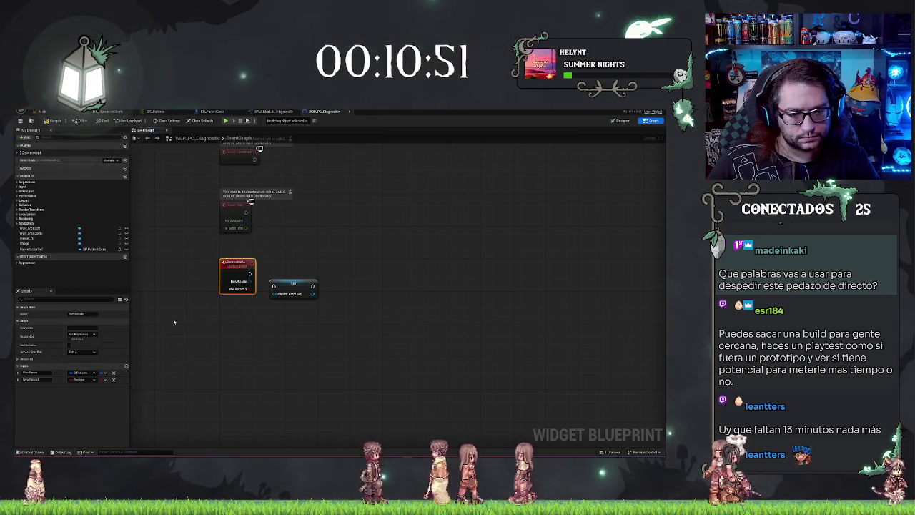
pyautogui.click(83, 380)
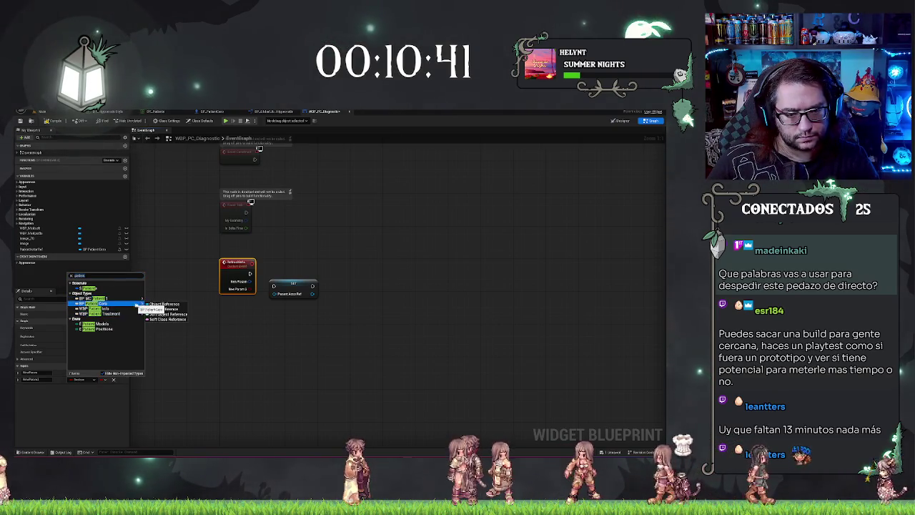
pyautogui.click(163, 304)
# Step: Break the event's New Param into a Break S Patient node placed beside it, with all pins shown
pyautogui.moveTo(283, 285)
pyautogui.mouseDown()
pyautogui.moveTo(294, 274)
pyautogui.moveTo(275, 274)
pyautogui.mouseUp()
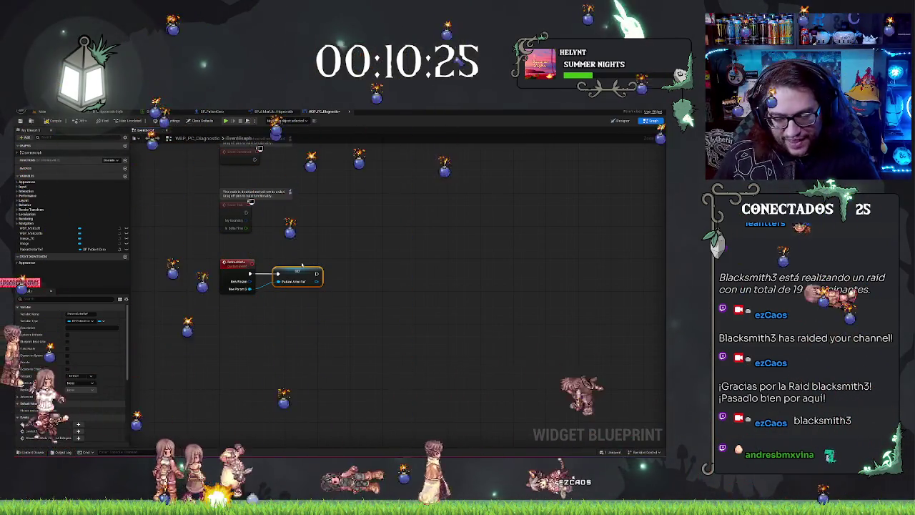
pyautogui.click(301, 264)
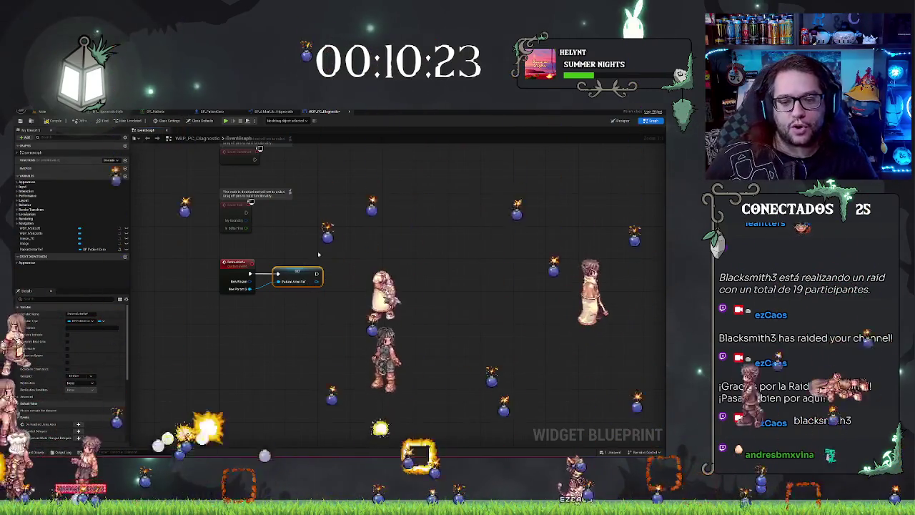
pyautogui.moveTo(250, 288); pyautogui.dragTo(294, 300)
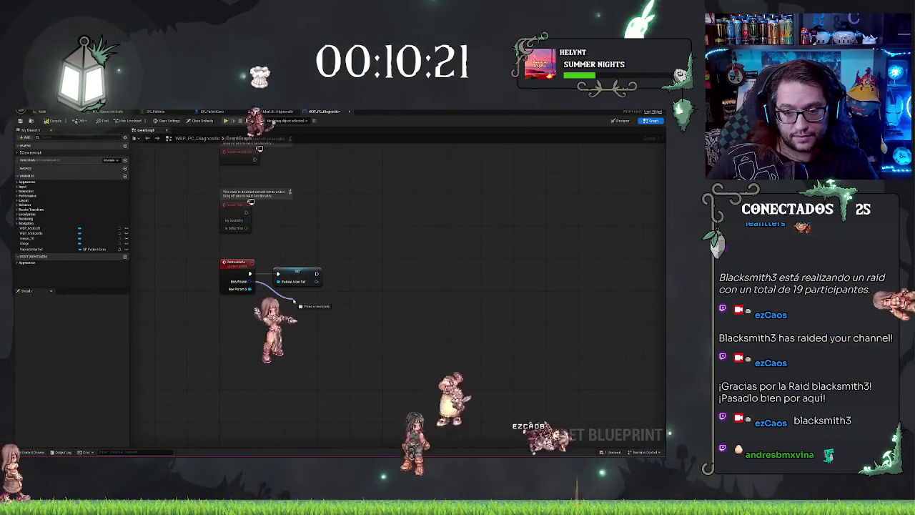
pyautogui.write('break')
pyautogui.press('Return')
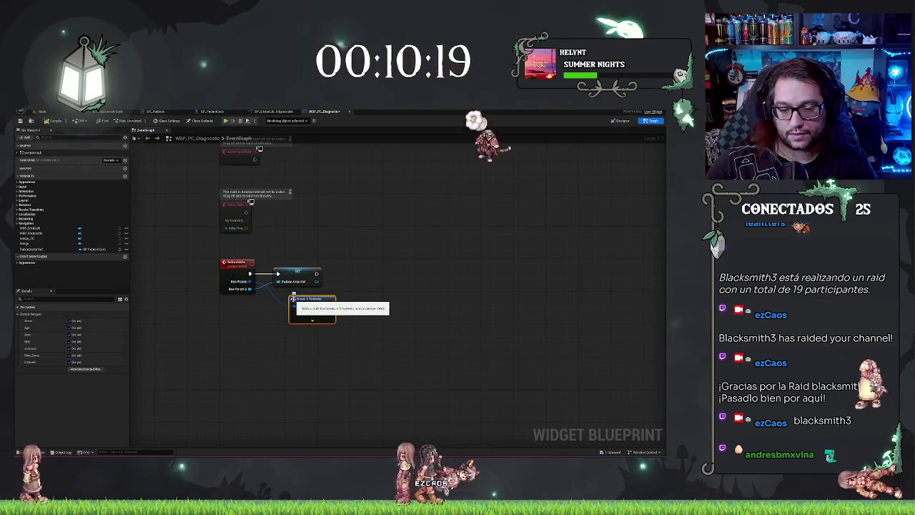
pyautogui.moveTo(293, 299); pyautogui.dragTo(280, 295)
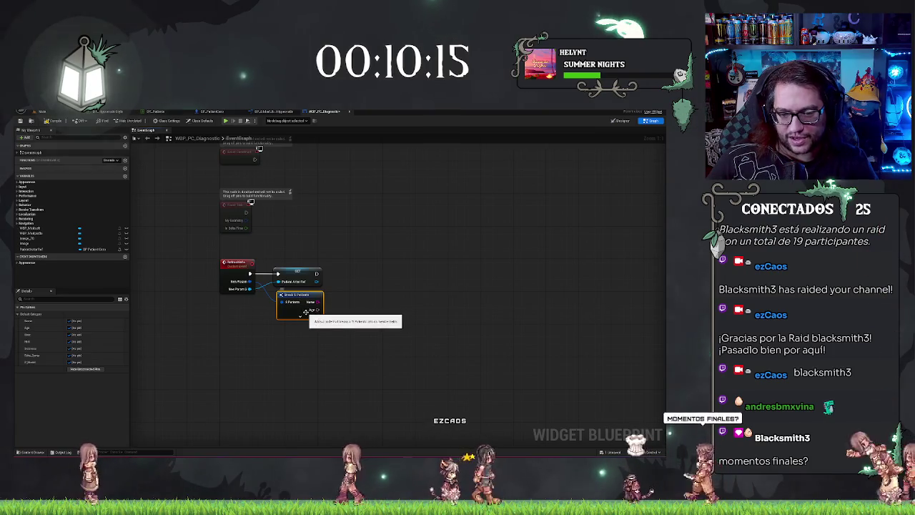
pyautogui.click(296, 313)
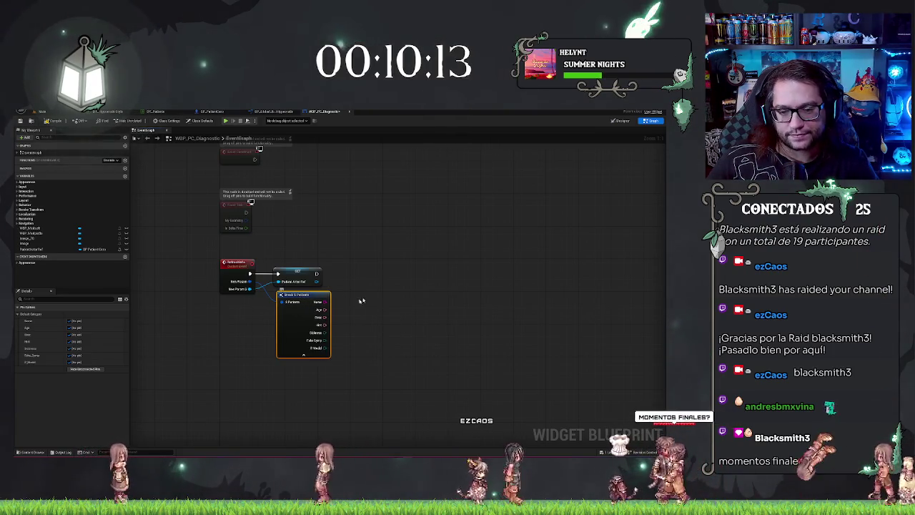
pyautogui.moveTo(398, 296); pyautogui.dragTo(344, 282)
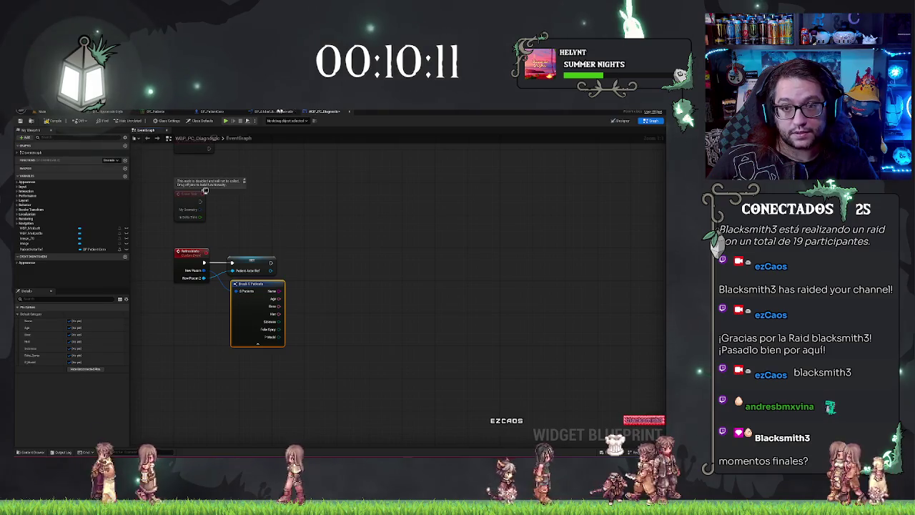
# Step: Rename the custom event's inputs to Patient Info and PatientRef in Details
pyautogui.click(191, 259)
pyautogui.doubleClick(30, 372)
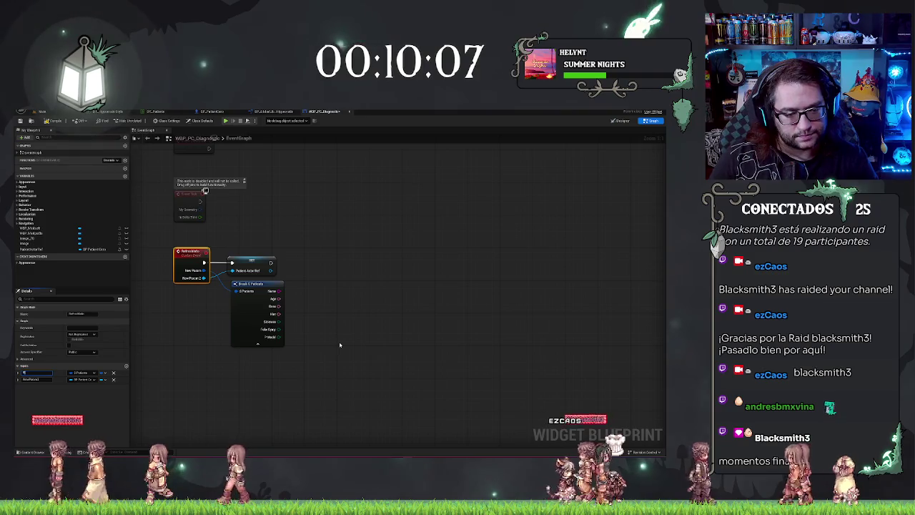
pyautogui.write('Pacient Info')
pyautogui.press('Return')
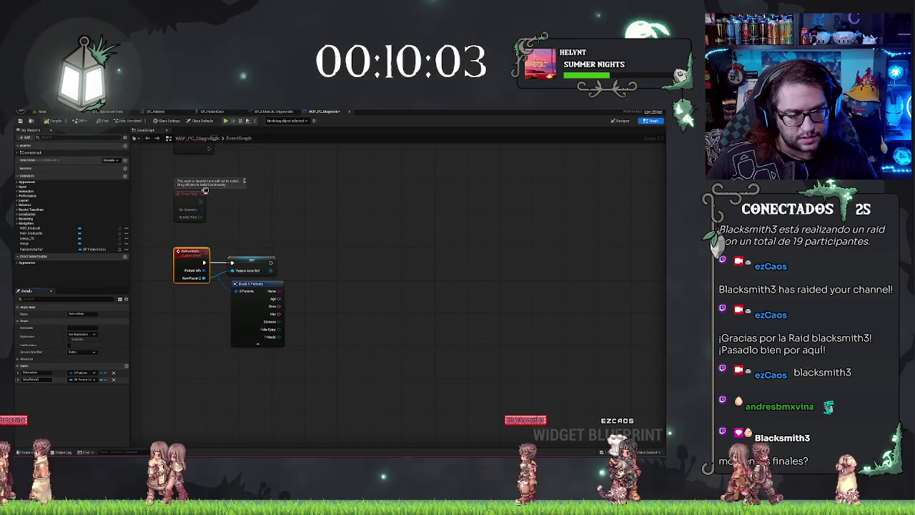
pyautogui.doubleClick(30, 379)
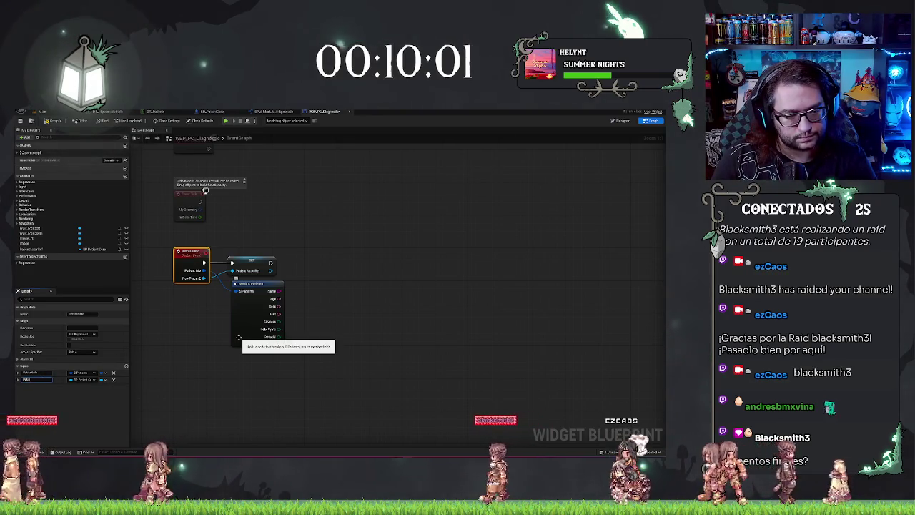
pyautogui.click(278, 247)
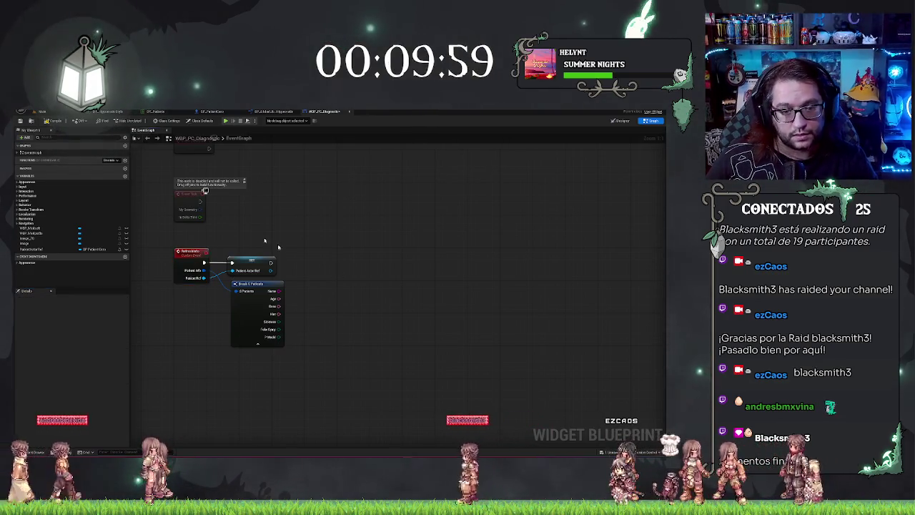
# Step: Switch across the open blueprint tabs to BP_PatientCore's event graph
pyautogui.click(266, 113)
pyautogui.click(322, 112)
pyautogui.click(265, 113)
pyautogui.click(212, 113)
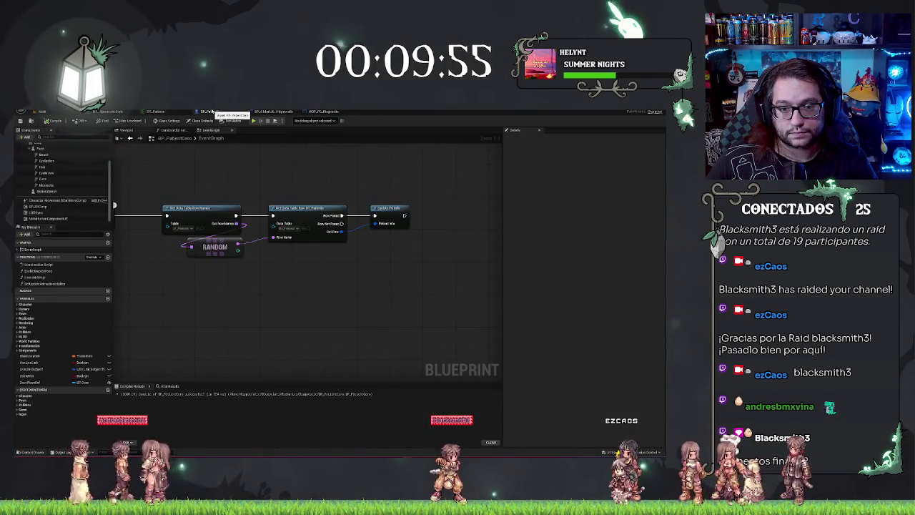
# Step: Select the Update PC Info call and open the UpdatePC_Info function in the global library
pyautogui.moveTo(382, 292)
pyautogui.mouseDown()
pyautogui.moveTo(333, 261)
pyautogui.moveTo(302, 221)
pyautogui.mouseUp()
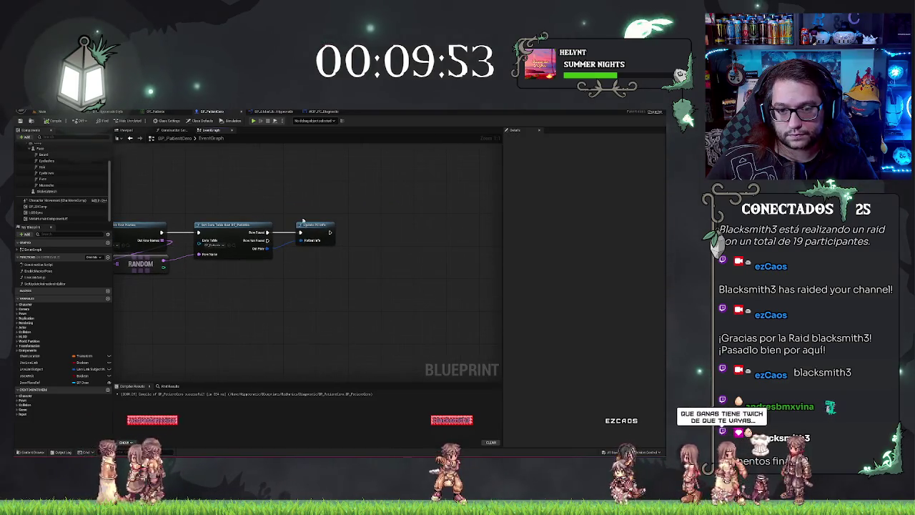
pyautogui.click(320, 226)
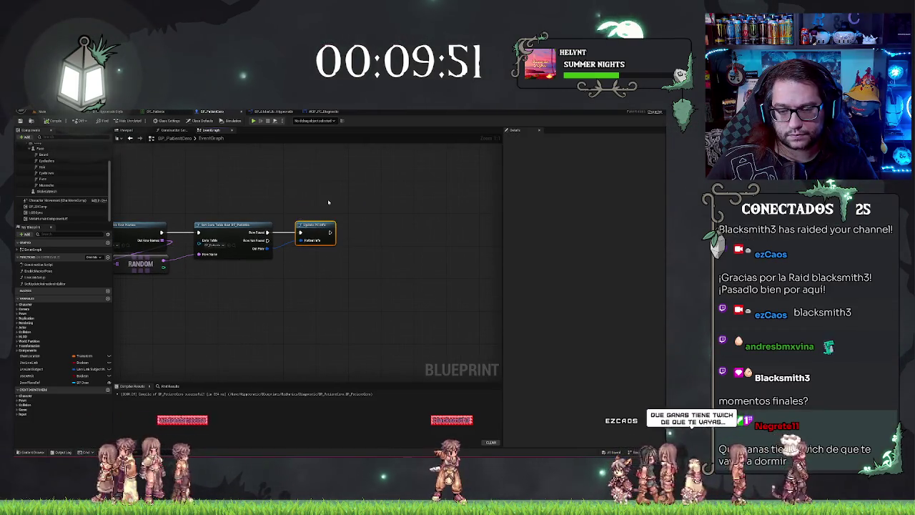
pyautogui.click(311, 113)
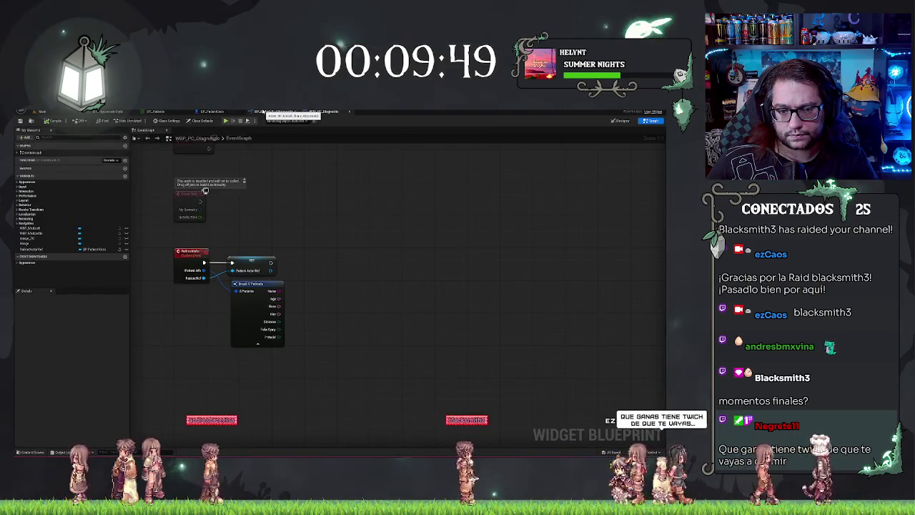
pyautogui.click(264, 113)
pyautogui.moveTo(226, 255); pyautogui.dragTo(261, 256)
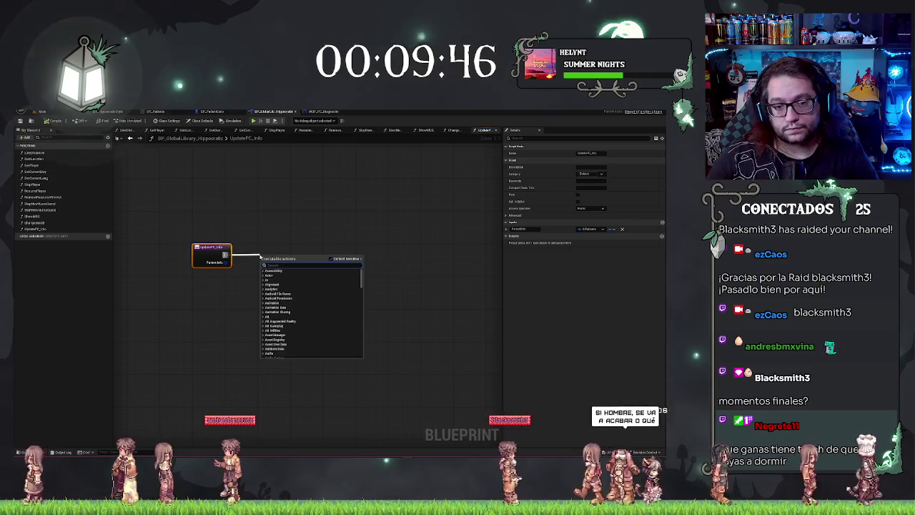
pyautogui.click(218, 230)
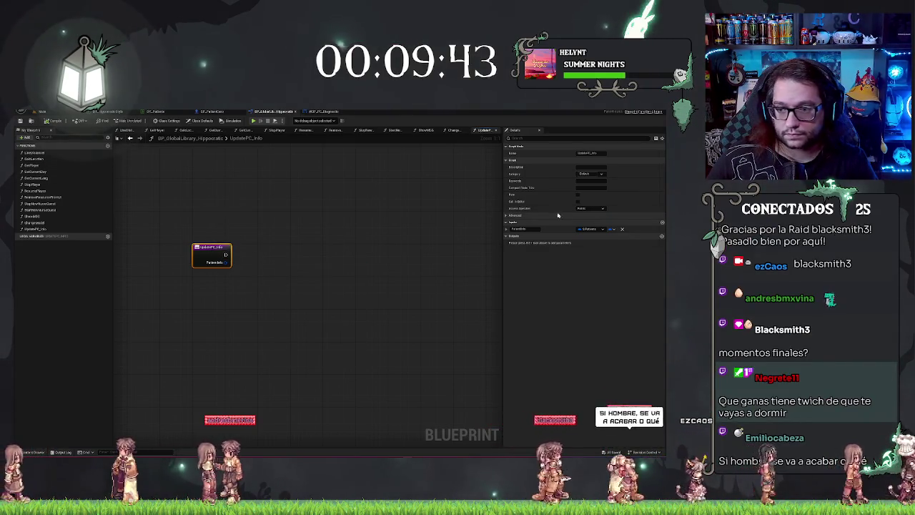
# Step: Add a Patient Ref input of type BP Patient Core reference to UpdatePC_Info
pyautogui.click(662, 222)
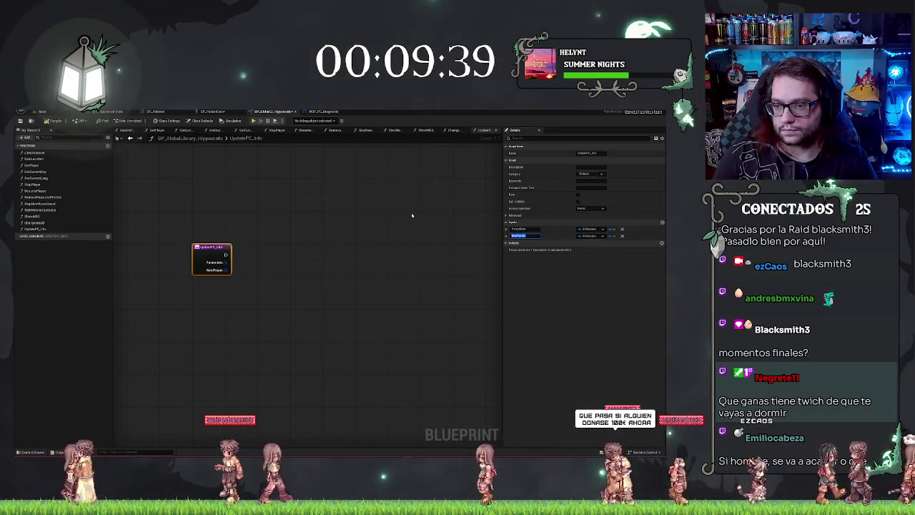
pyautogui.write('Patient Ref')
pyautogui.press('Return')
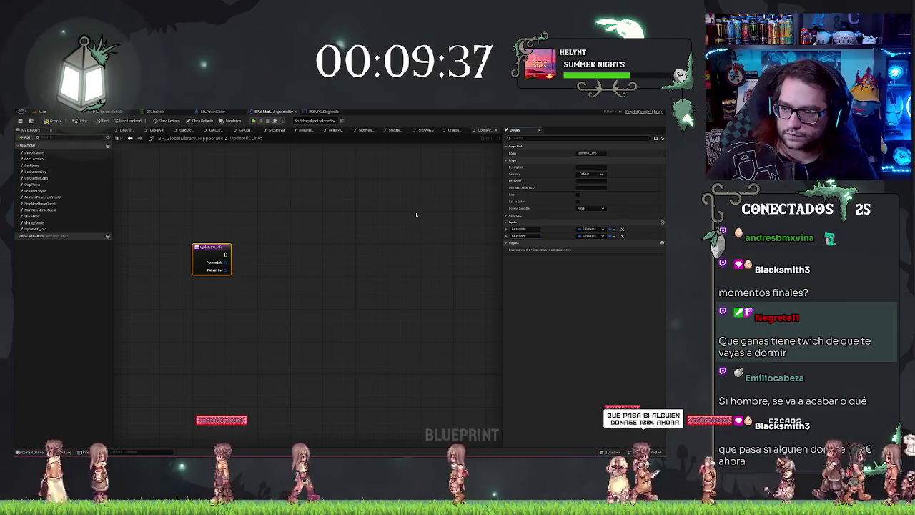
pyautogui.click(602, 235)
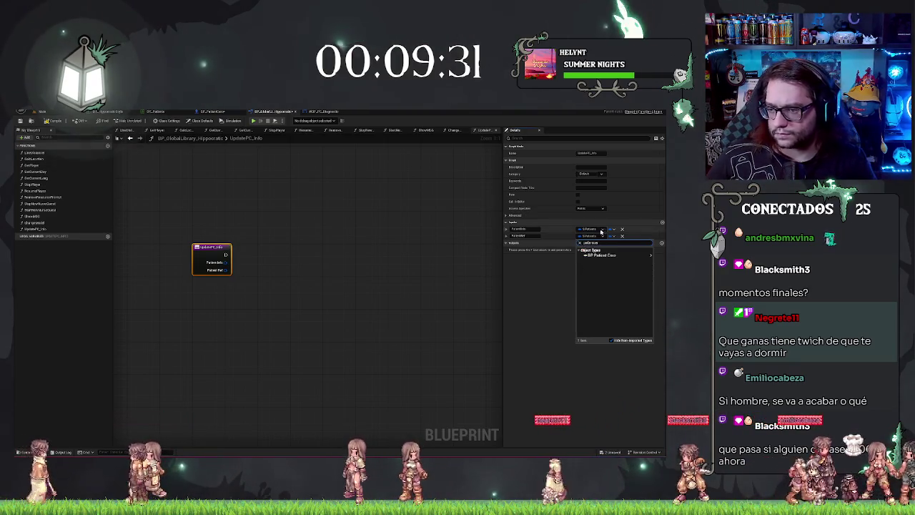
pyautogui.click(575, 255)
pyautogui.click(358, 258)
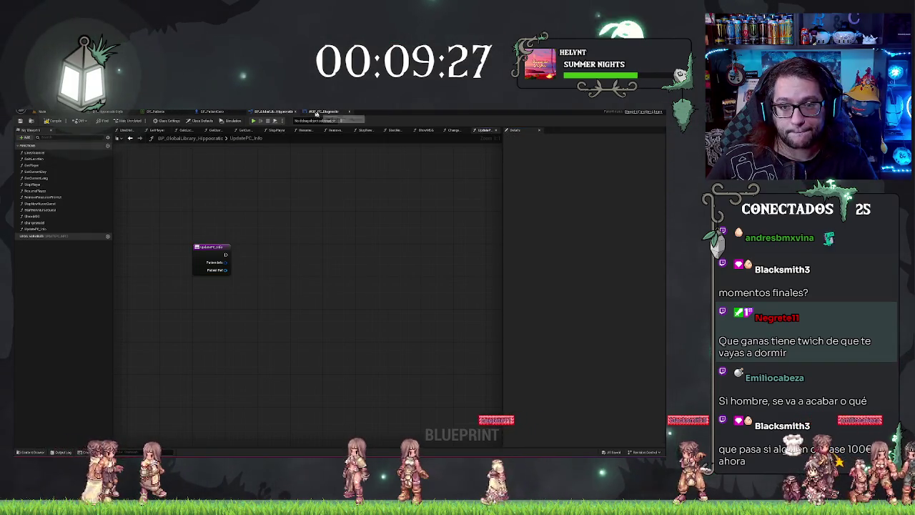
# Step: In BP_PatientCore, wire a Self node into Update PC Info's Patient Ref, then open DT_Patients
pyautogui.click(211, 112)
pyautogui.moveTo(301, 248)
pyautogui.mouseDown()
pyautogui.moveTo(281, 266)
pyautogui.moveTo(213, 271)
pyautogui.mouseUp()
pyautogui.write('sel')
pyautogui.press('Return')
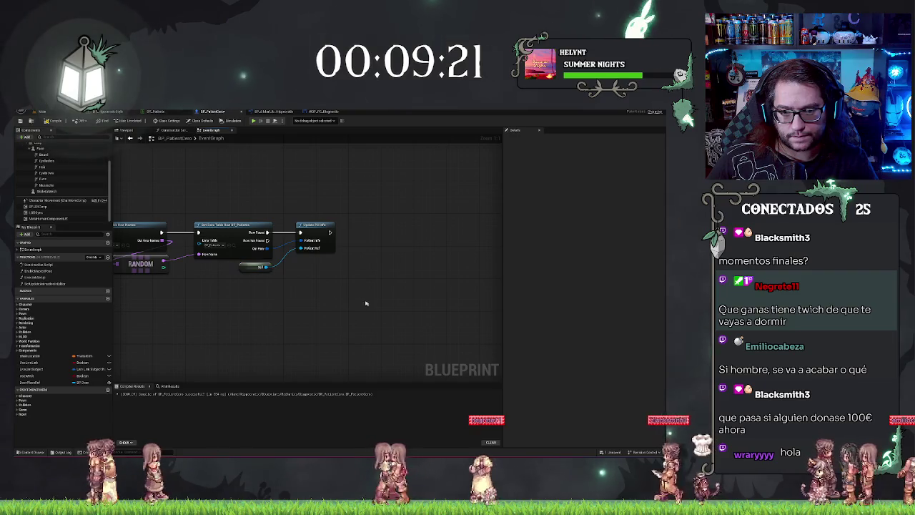
pyautogui.moveTo(251, 171); pyautogui.dragTo(293, 171)
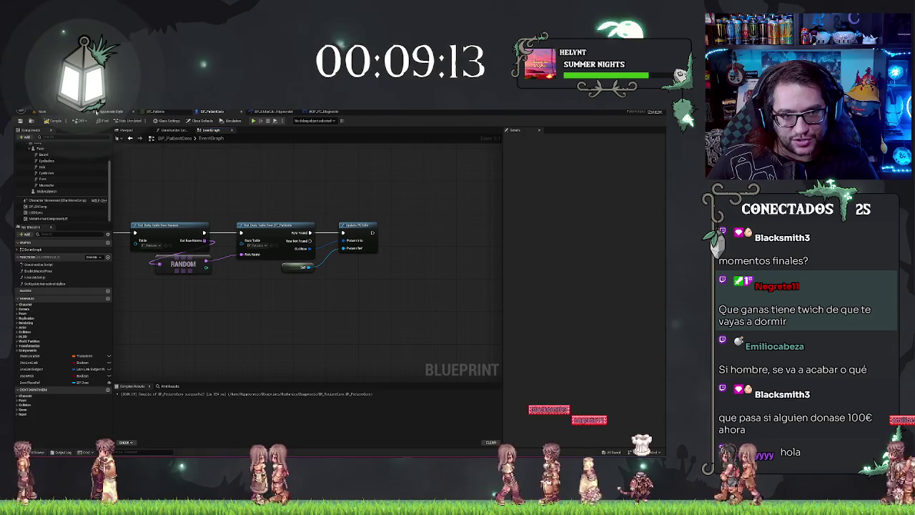
pyautogui.click(169, 112)
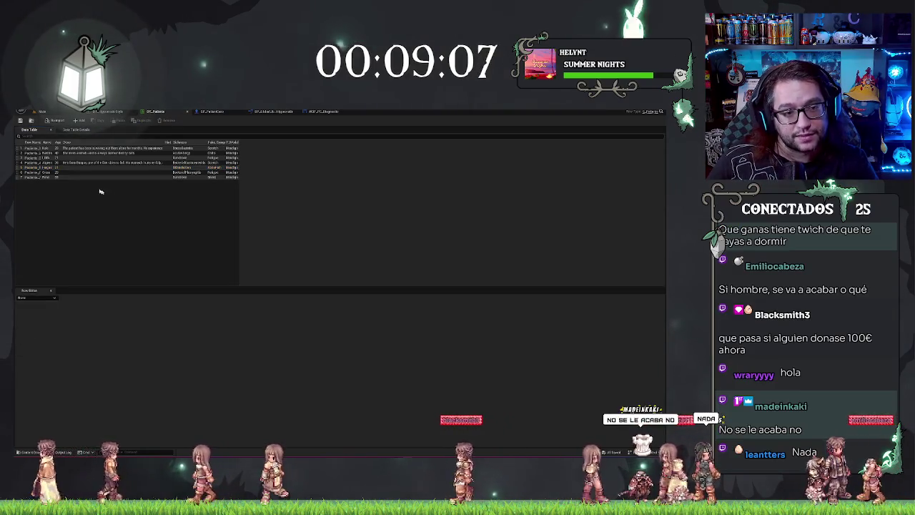
# Step: Inspect the Paciente_7 and Paciente_1 rows in DT_Patients, then return to the level editor
pyautogui.click(51, 163)
pyautogui.click(52, 167)
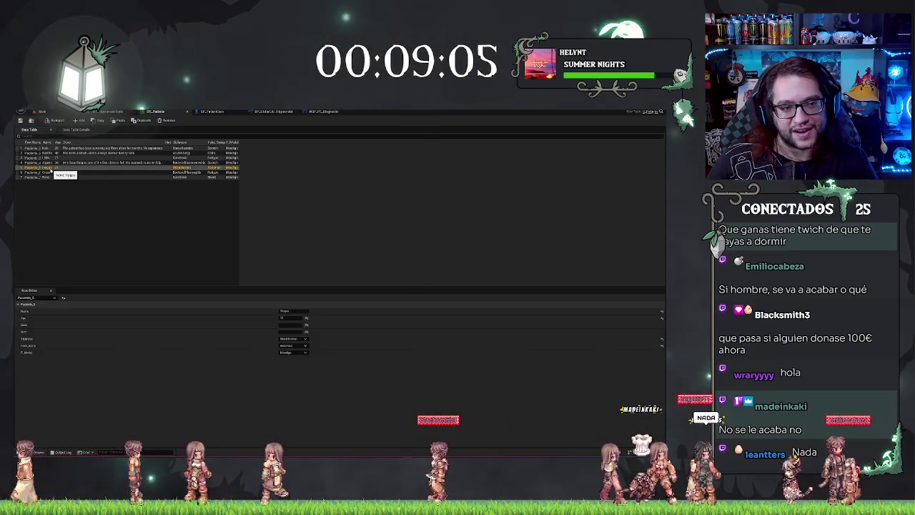
pyautogui.click(81, 221)
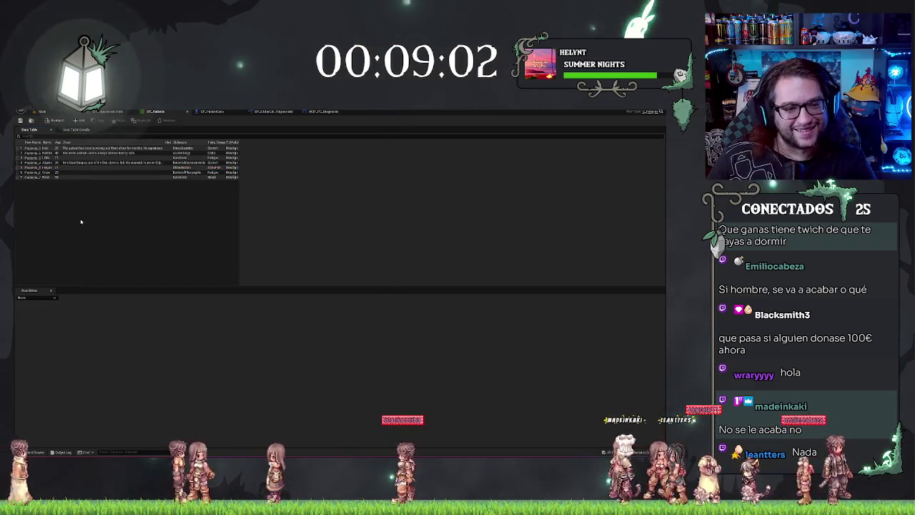
pyautogui.click(47, 178)
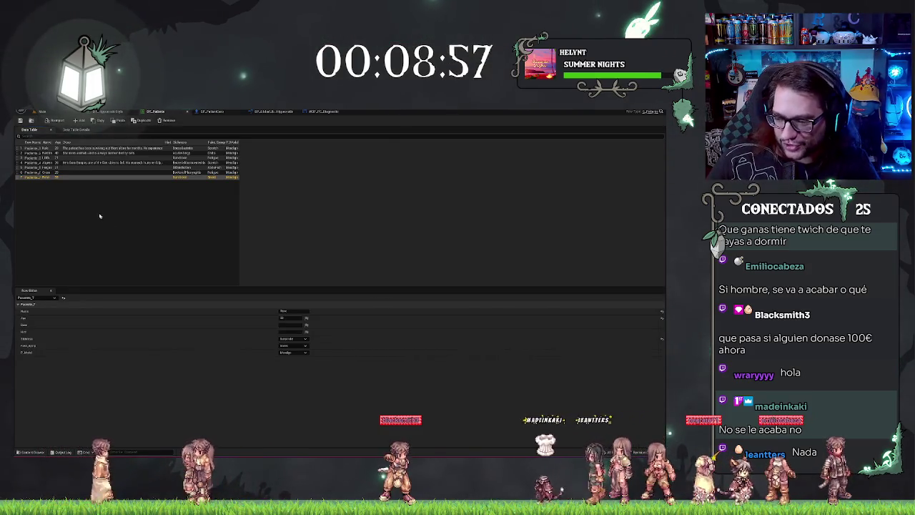
pyautogui.click(73, 201)
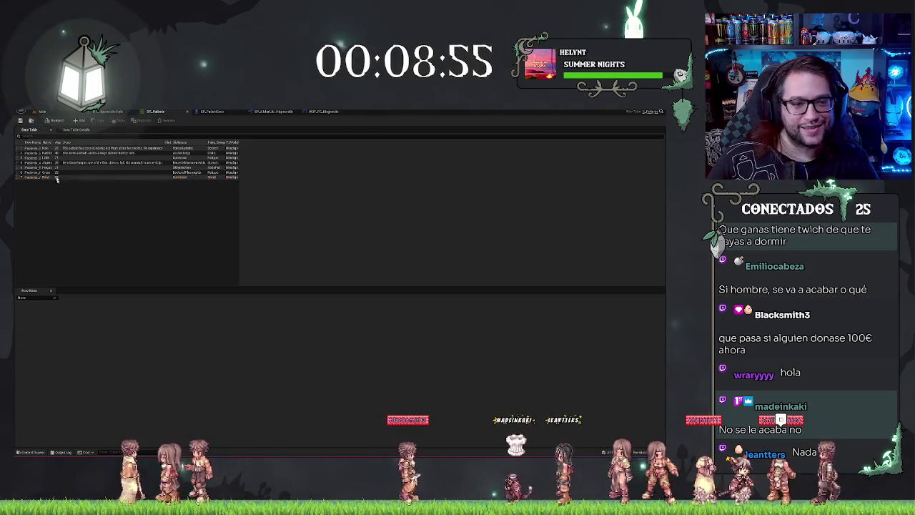
pyautogui.click(53, 148)
pyautogui.click(135, 227)
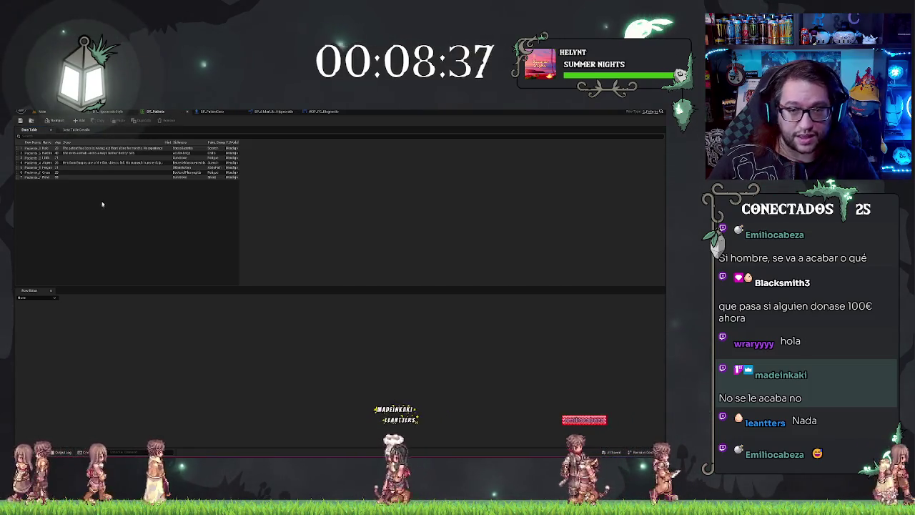
pyautogui.click(41, 112)
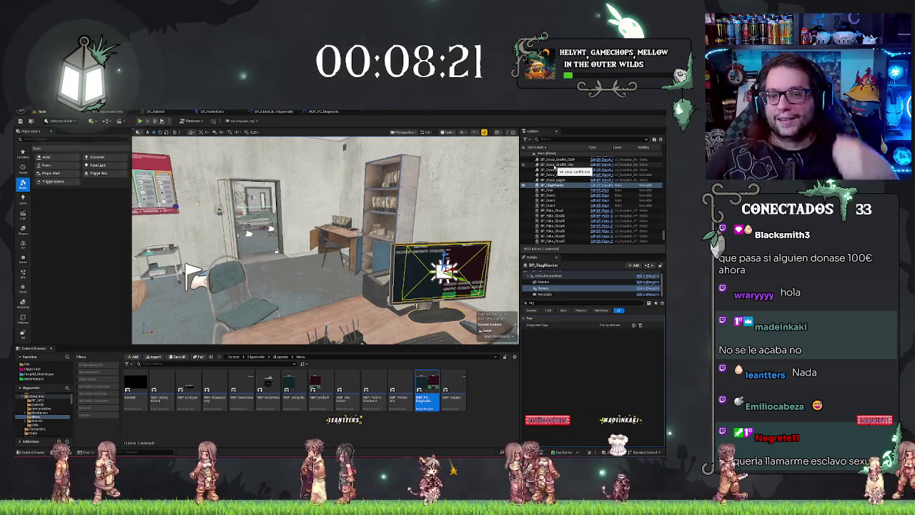
# Step: In WBP_PC_Diagnostic's event graph, place a WBP_Medicodle getter next to Break S Patients
pyautogui.click(317, 112)
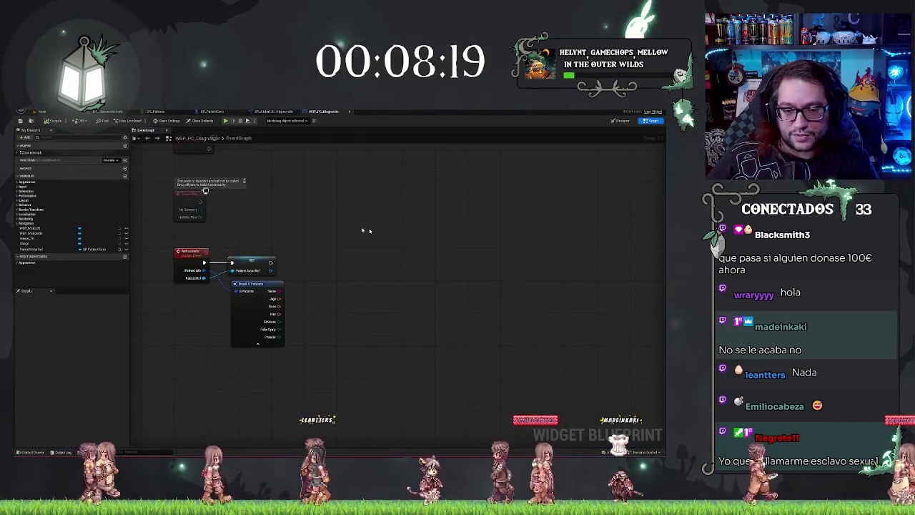
pyautogui.moveTo(260, 285); pyautogui.dragTo(255, 286)
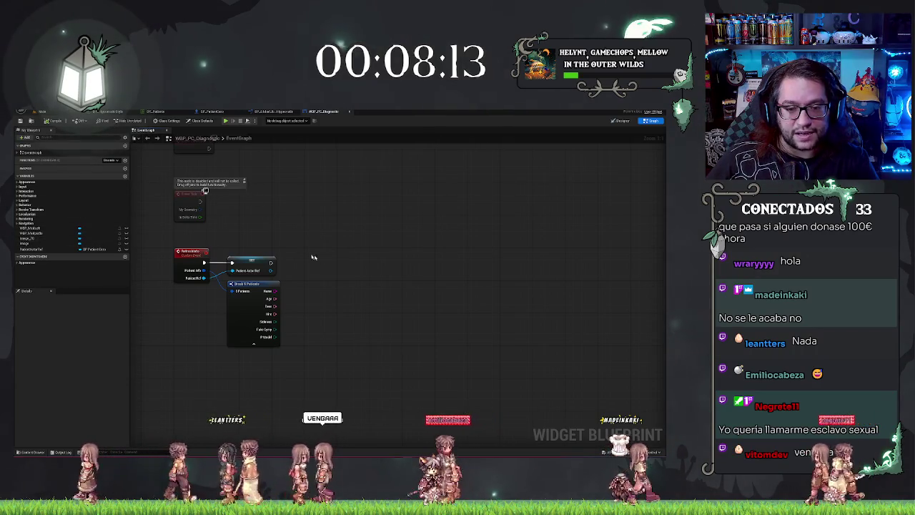
pyautogui.moveTo(198, 296); pyautogui.dragTo(239, 294)
pyautogui.moveTo(31, 236)
pyautogui.mouseDown()
pyautogui.moveTo(272, 308)
pyautogui.moveTo(376, 327)
pyautogui.moveTo(357, 317)
pyautogui.moveTo(360, 276)
pyautogui.mouseUp()
pyautogui.write('set timer')
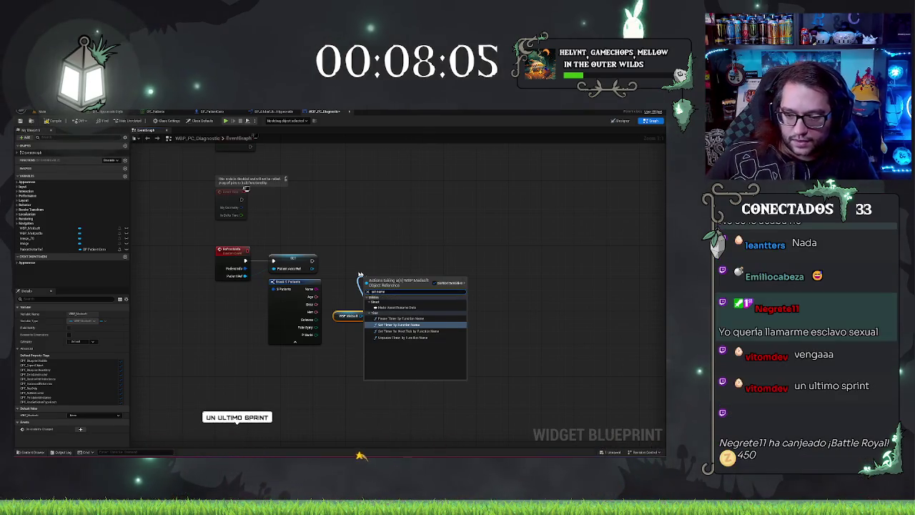
pyautogui.press('BackSpace')
pyautogui.press('BackSpace')
pyautogui.press('BackSpace')
pyautogui.write('text')
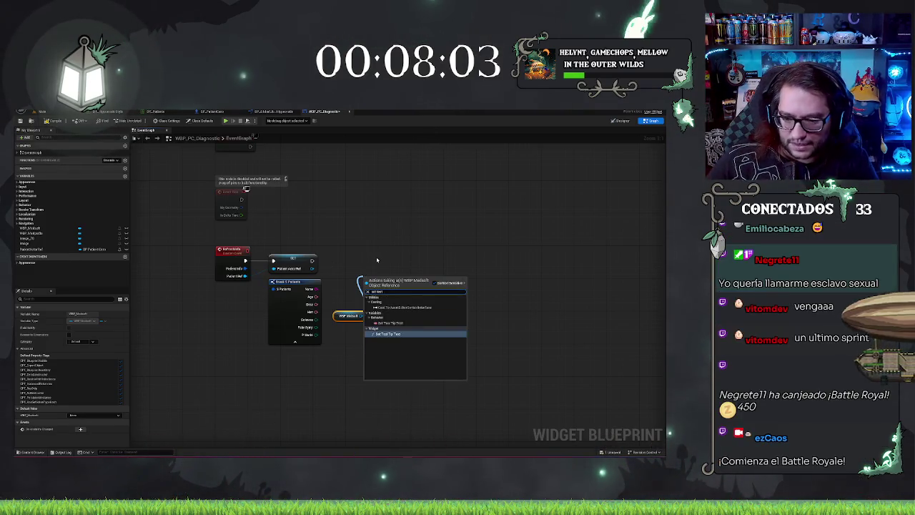
pyautogui.press('Escape')
# Step: Get WBP_Medicodle's name text block, add Set Text, and wire the patient's Name into In Text
pyautogui.moveTo(364, 315); pyautogui.dragTo(383, 307)
pyautogui.write('get name')
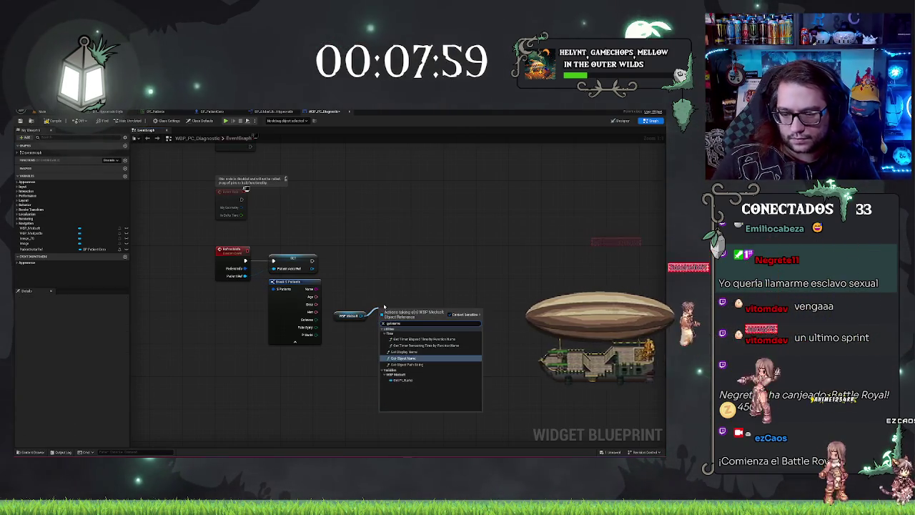
pyautogui.click(395, 380)
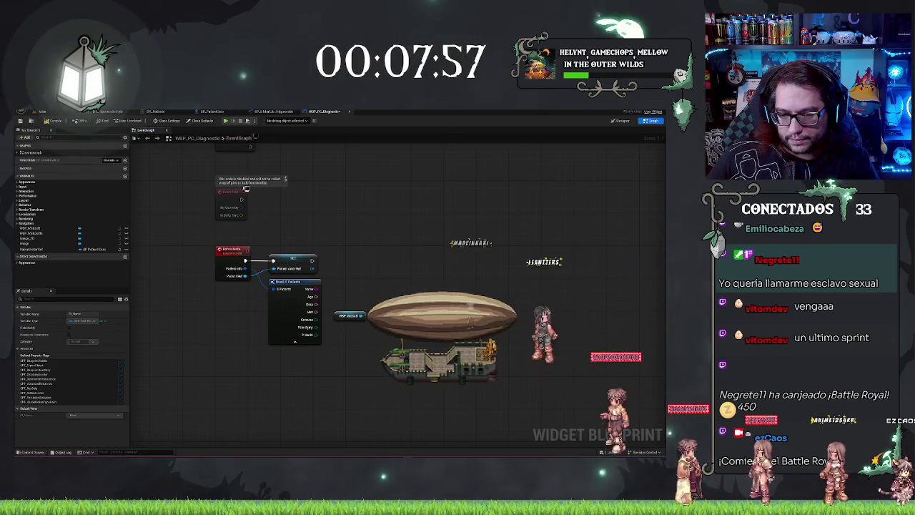
pyautogui.moveTo(420, 312); pyautogui.dragTo(425, 292)
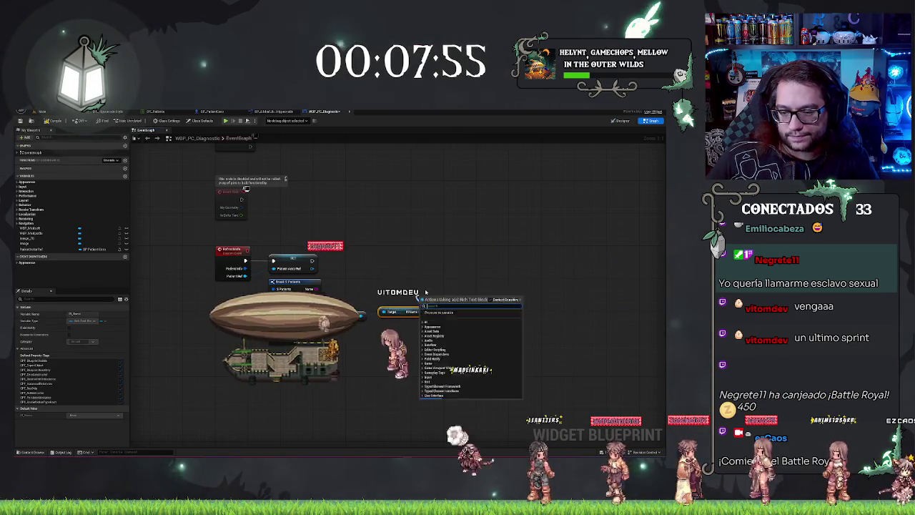
pyautogui.write('set text')
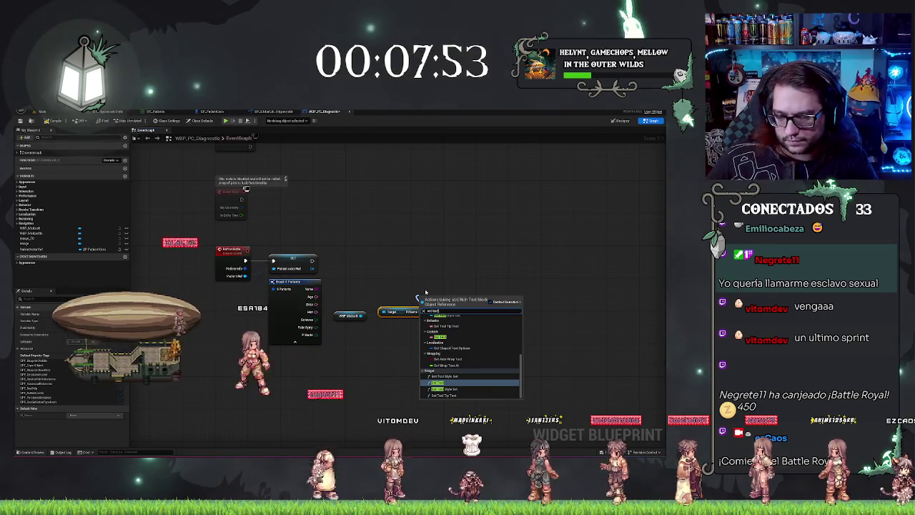
pyautogui.press('Return')
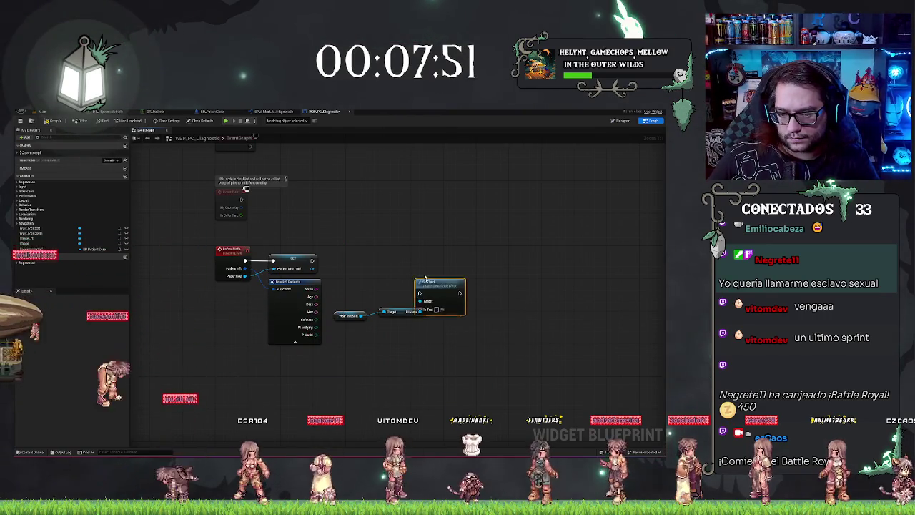
pyautogui.moveTo(409, 284)
pyautogui.mouseDown()
pyautogui.moveTo(316, 289)
pyautogui.moveTo(431, 258)
pyautogui.mouseUp()
# Step: Tidy the To Text, Set Text and widget getter nodes, then open BP_GlobalLibrary_Hippocratic's UpdatePC_Info
pyautogui.click(388, 258)
pyautogui.moveTo(435, 328); pyautogui.dragTo(329, 305)
pyautogui.moveTo(401, 312)
pyautogui.mouseDown()
pyautogui.moveTo(401, 298)
pyautogui.moveTo(372, 314)
pyautogui.moveTo(382, 321)
pyautogui.mouseUp()
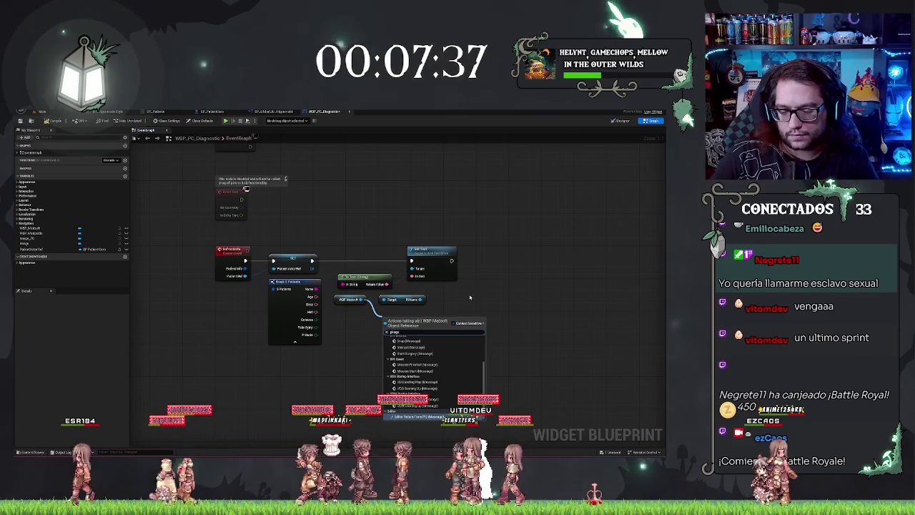
pyautogui.press('BackSpace')
pyautogui.press('BackSpace')
pyautogui.press('BackSpace')
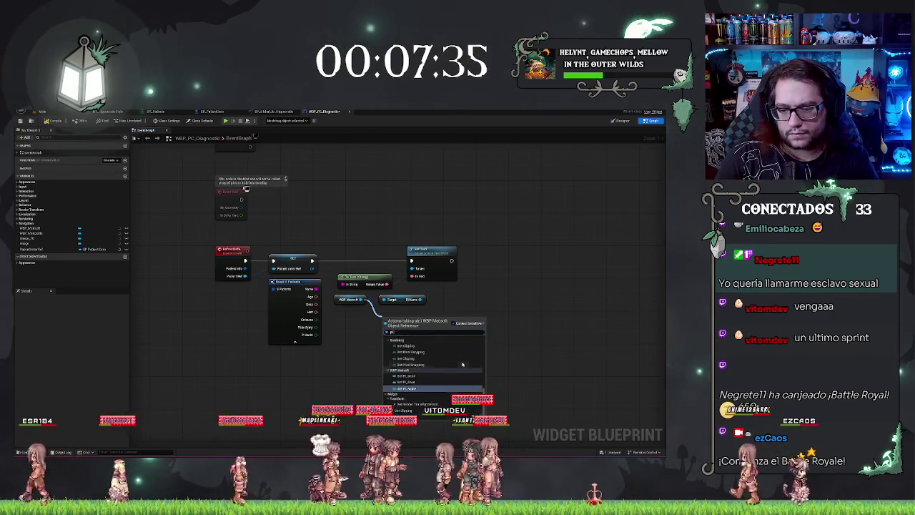
pyautogui.press('BackSpace')
pyautogui.write('age')
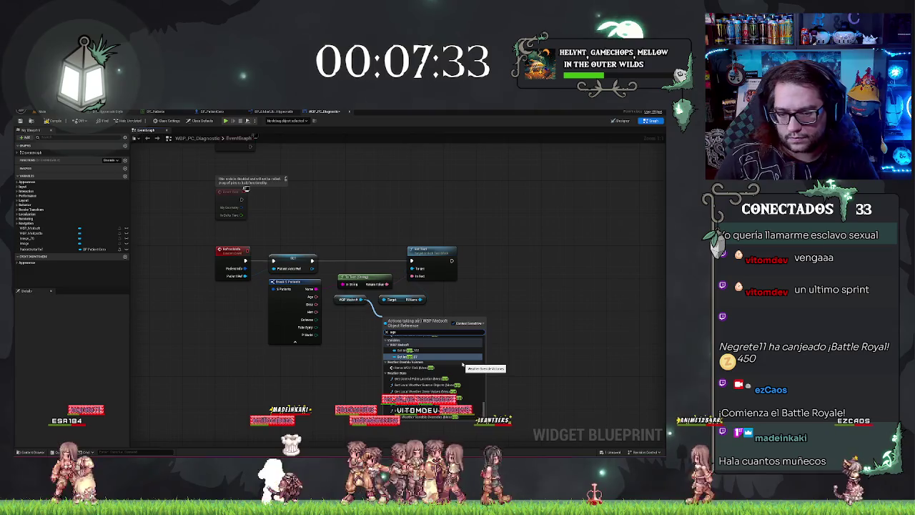
pyautogui.scroll(-5, 436, 361)
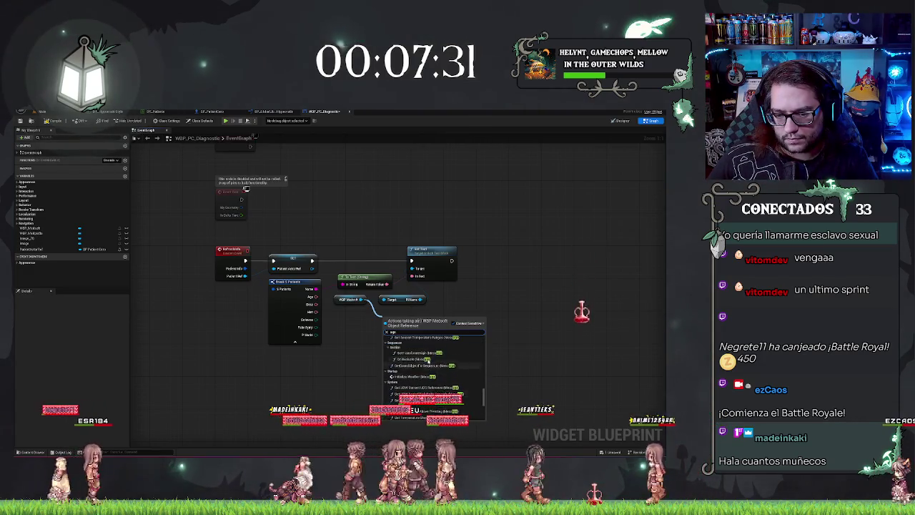
pyautogui.scroll(5, 428, 360)
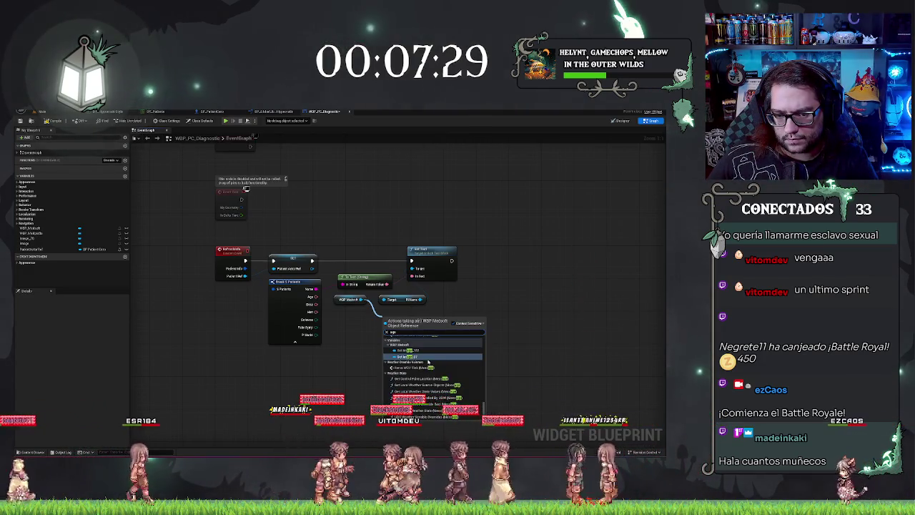
pyautogui.press('Escape')
pyautogui.click(258, 113)
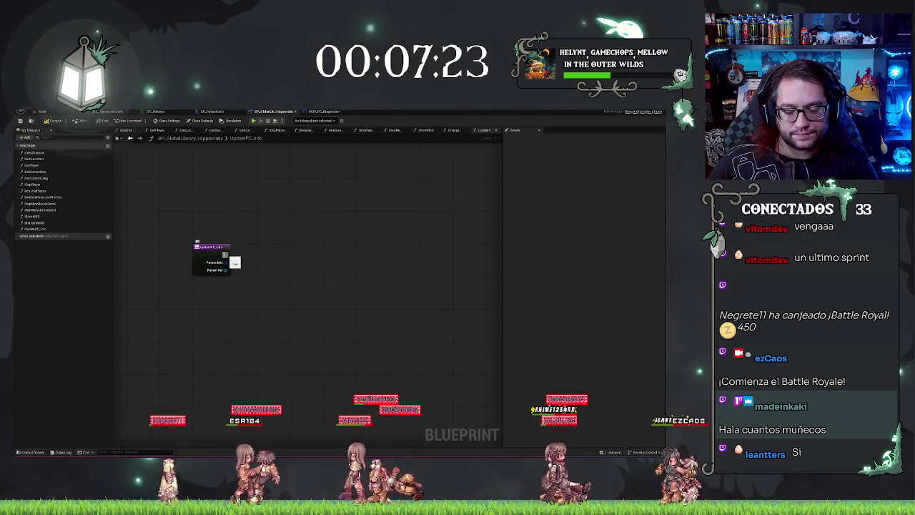
# Step: After the UpdatePC_Info entry, add Get All Actors Of Class set to the diagnostic monitor class
pyautogui.moveTo(262, 258); pyautogui.dragTo(263, 258)
pyautogui.write('get all')
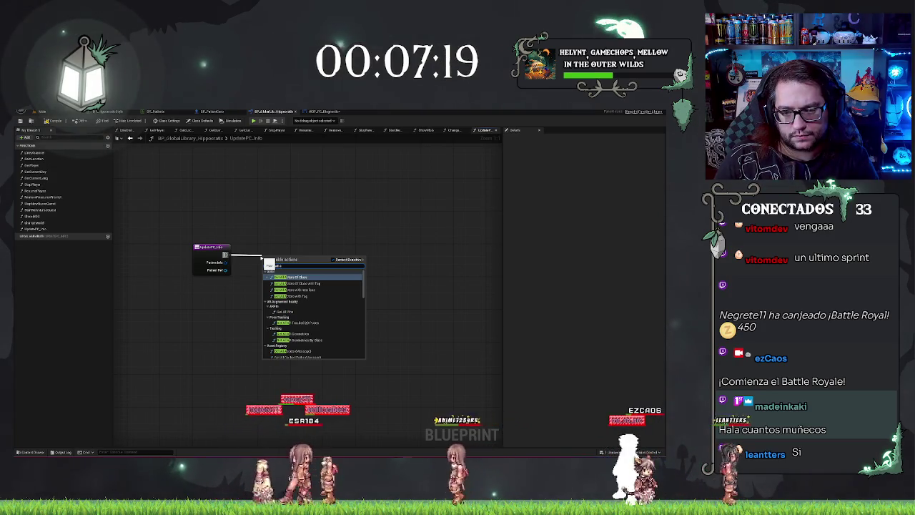
pyautogui.press('Escape')
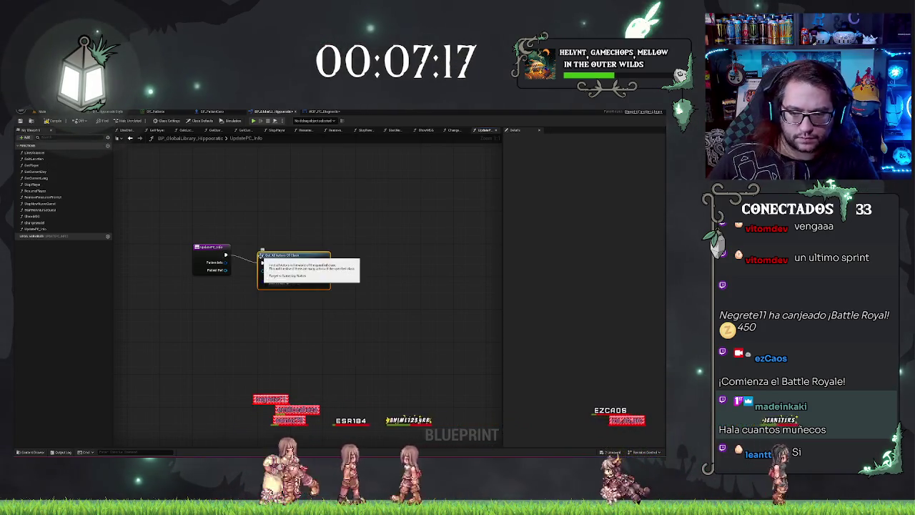
pyautogui.click(286, 265)
pyautogui.click(279, 283)
pyautogui.click(293, 283)
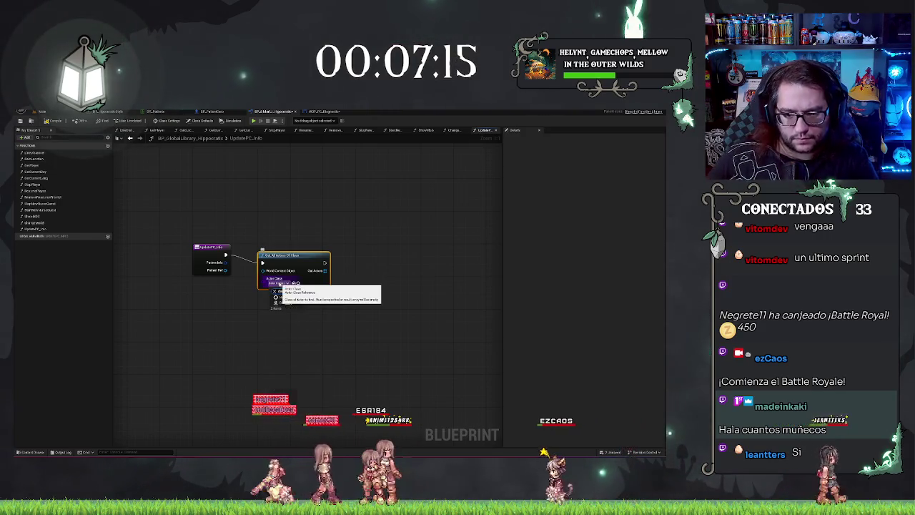
pyautogui.moveTo(279, 256); pyautogui.dragTo(270, 247)
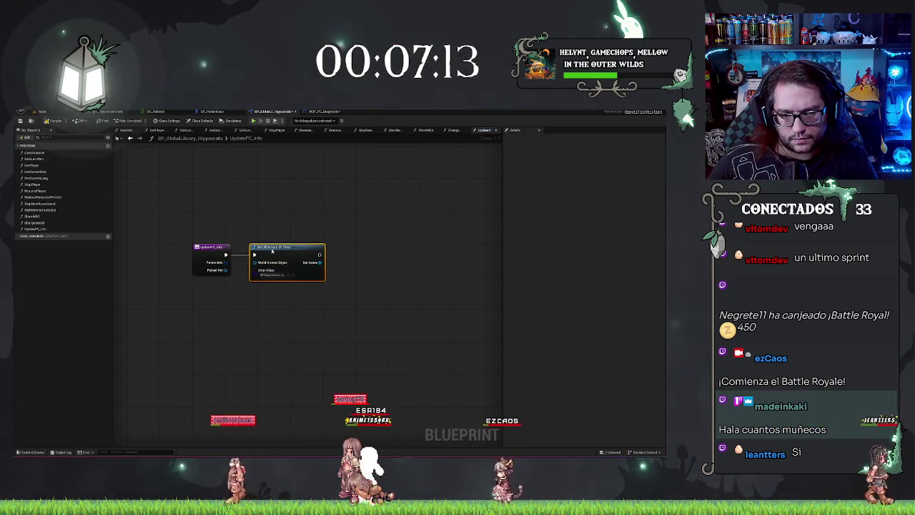
# Step: Take the first Out Actors element with GET index 0 and get its widget
pyautogui.moveTo(319, 263); pyautogui.dragTo(333, 278)
pyautogui.write('get a')
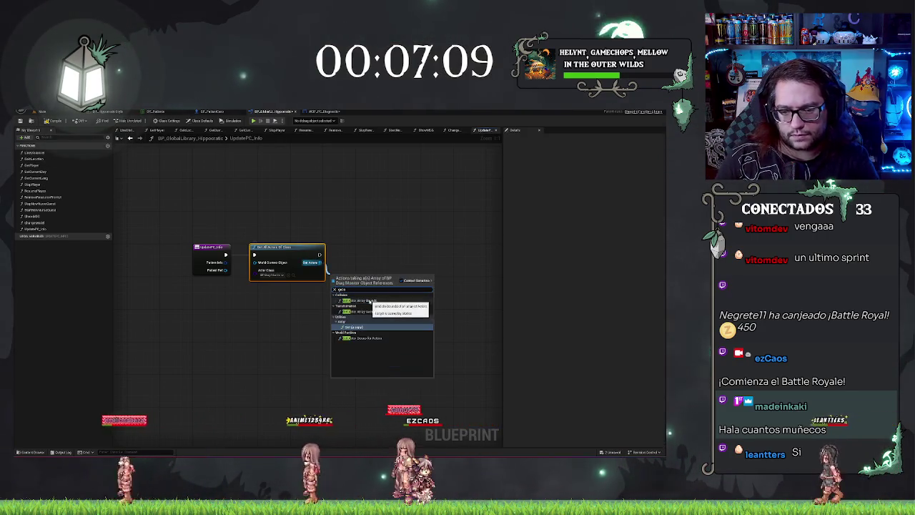
pyautogui.press('Return')
pyautogui.moveTo(369, 281); pyautogui.dragTo(386, 263)
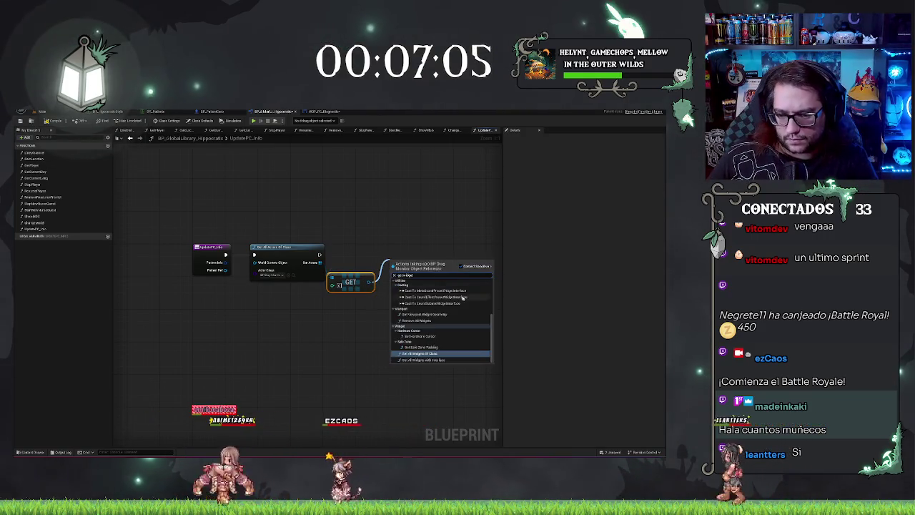
pyautogui.write('get widget')
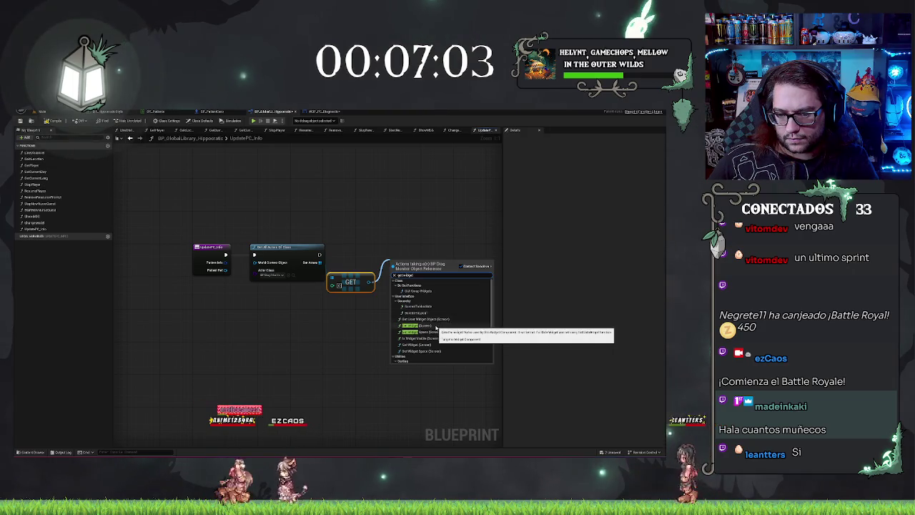
pyautogui.click(435, 326)
# Step: Cast the fetched widget to WBP_PC_Diagnostic
pyautogui.moveTo(410, 285)
pyautogui.mouseDown()
pyautogui.moveTo(417, 316)
pyautogui.moveTo(408, 301)
pyautogui.moveTo(438, 283)
pyautogui.mouseUp()
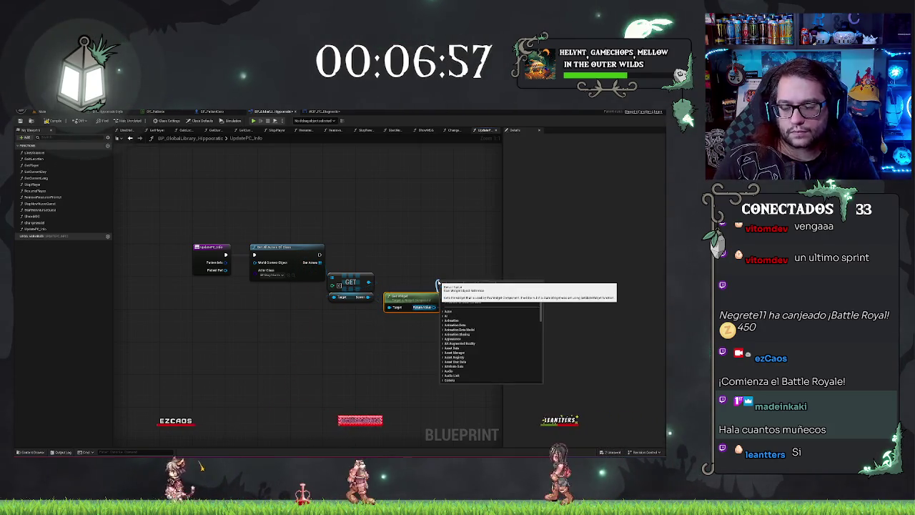
pyautogui.write('ere')
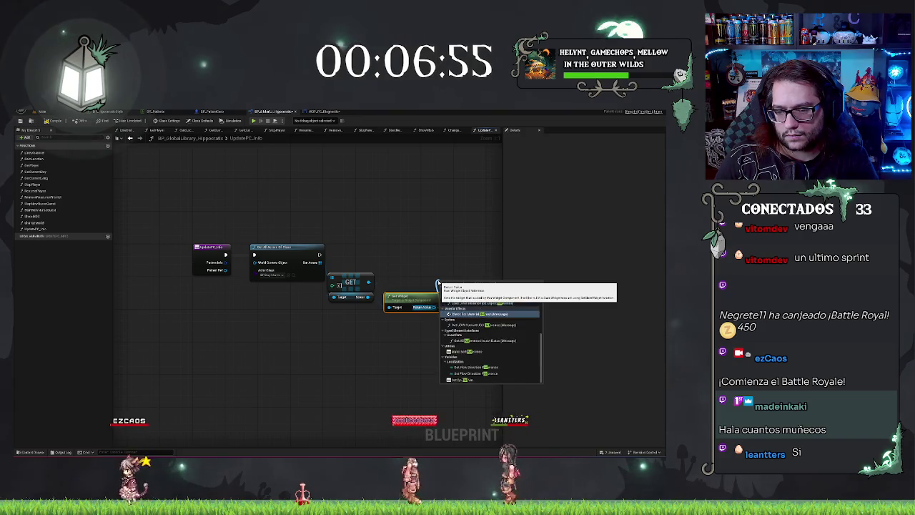
pyautogui.press('BackSpace')
pyautogui.press('BackSpace')
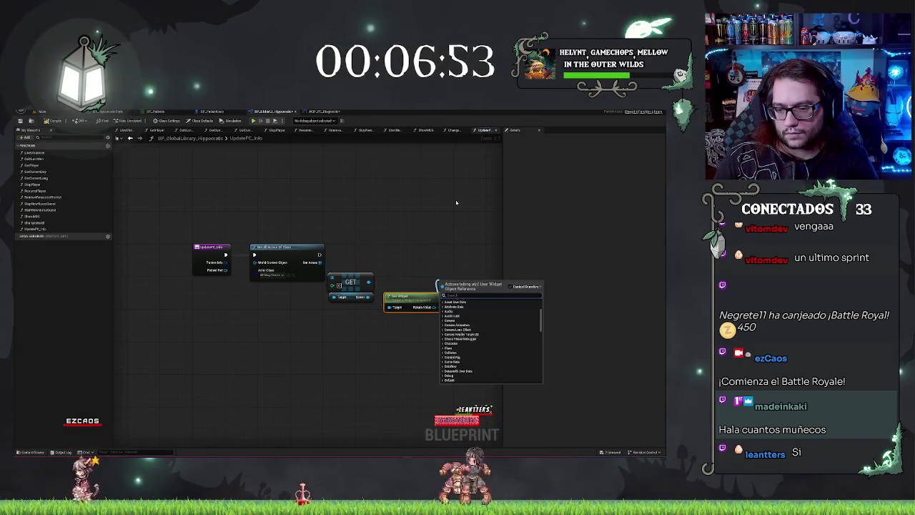
pyautogui.write('expfo')
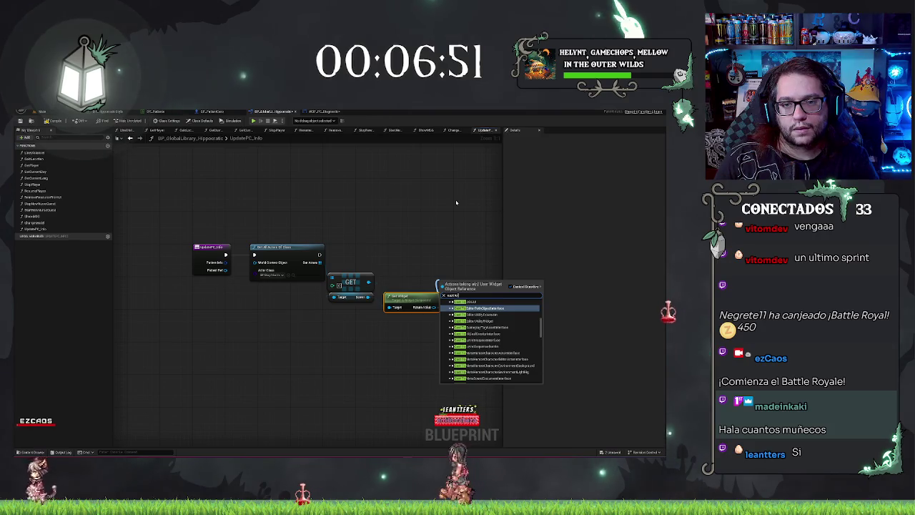
pyautogui.write('cast to diag')
pyautogui.press('Return')
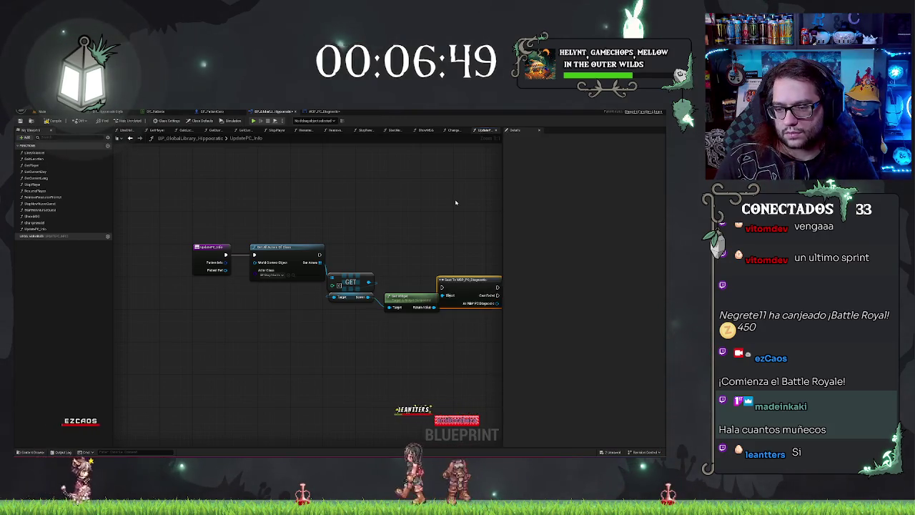
# Step: Call the cast widget's update event after Get All Actors, passing Patient Info into it
pyautogui.rightClick(468, 280)
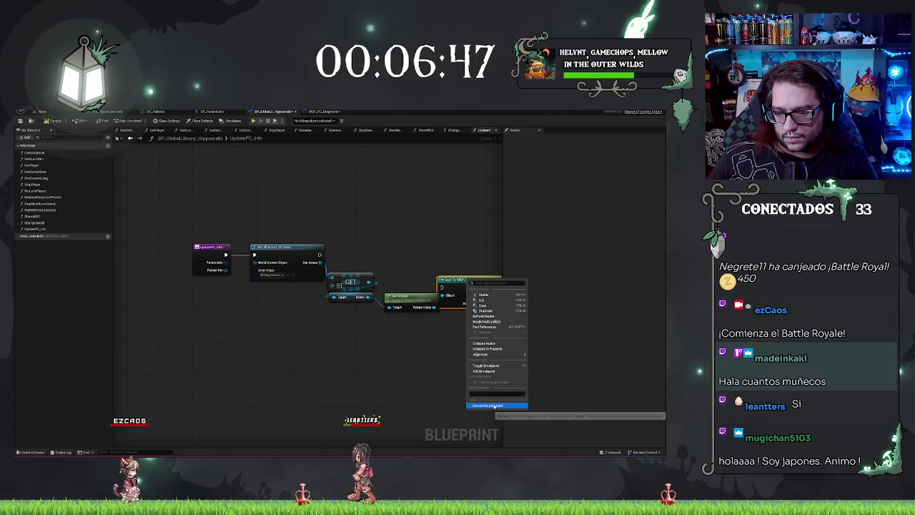
pyautogui.press('Escape')
pyautogui.moveTo(462, 286)
pyautogui.mouseDown()
pyautogui.moveTo(409, 271)
pyautogui.moveTo(456, 270)
pyautogui.moveTo(472, 243)
pyautogui.mouseUp()
pyautogui.write('update')
pyautogui.press('Return')
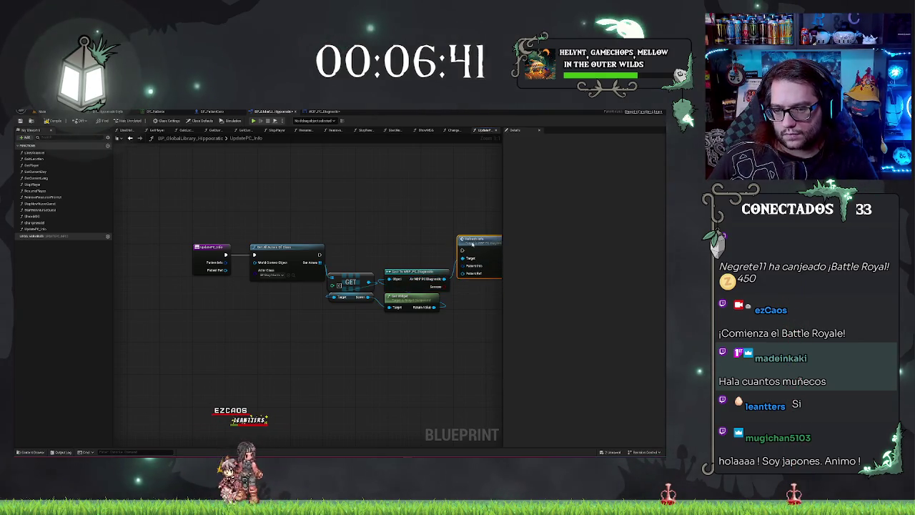
pyautogui.moveTo(312, 254); pyautogui.dragTo(320, 254)
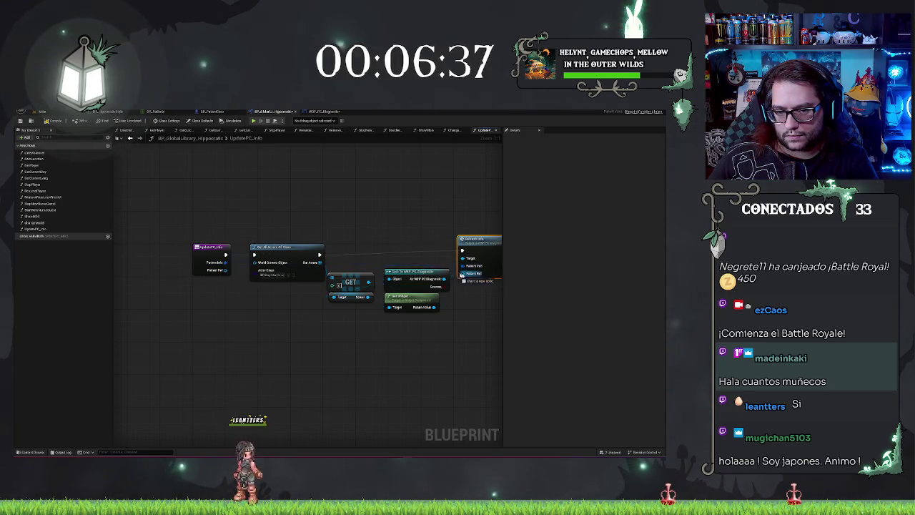
pyautogui.moveTo(462, 274); pyautogui.dragTo(227, 266)
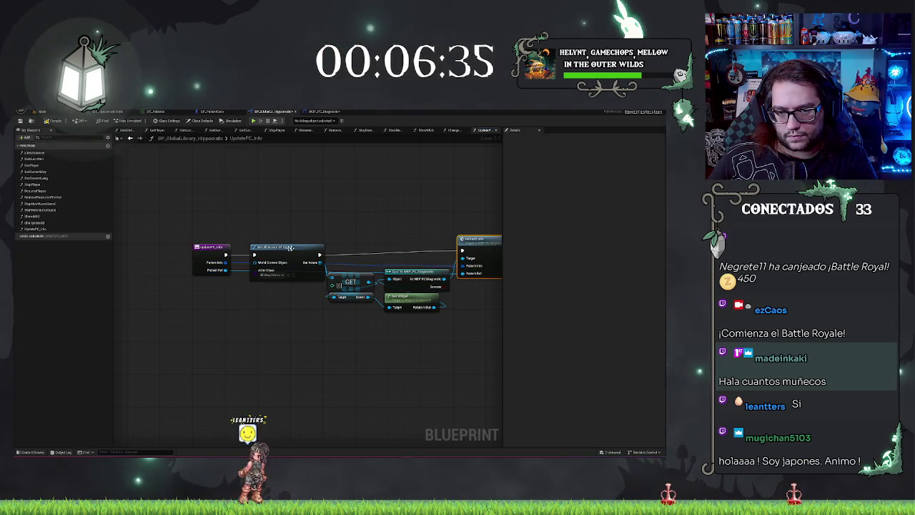
# Step: Review the UpdatePC_Info node chain, then switch to WBP_PC_Diagnostic's event graph
pyautogui.moveTo(383, 215); pyautogui.dragTo(342, 188)
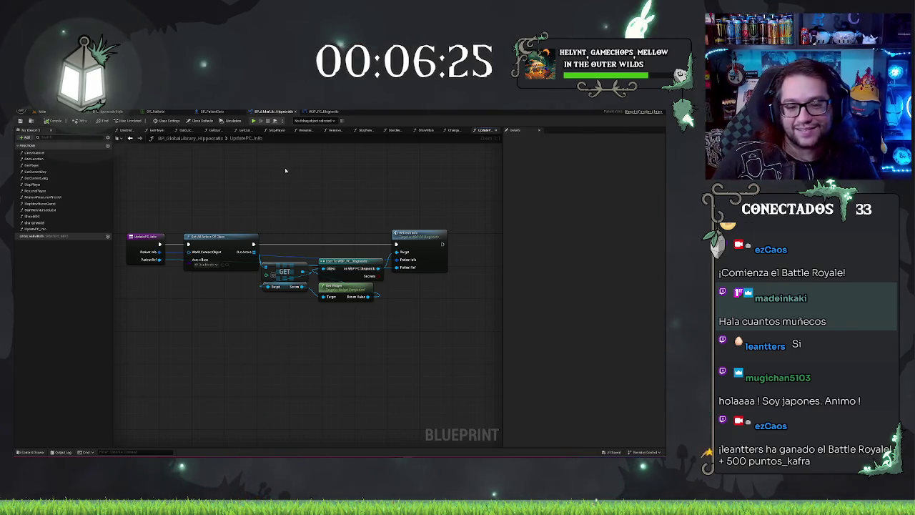
pyautogui.moveTo(285, 170); pyautogui.dragTo(258, 162)
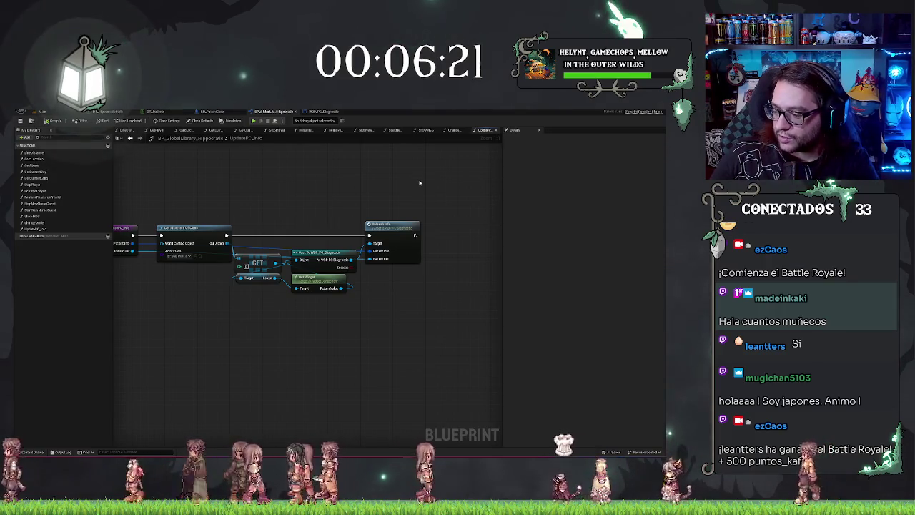
pyautogui.moveTo(351, 183)
pyautogui.mouseDown()
pyautogui.moveTo(247, 195)
pyautogui.moveTo(214, 153)
pyautogui.mouseUp()
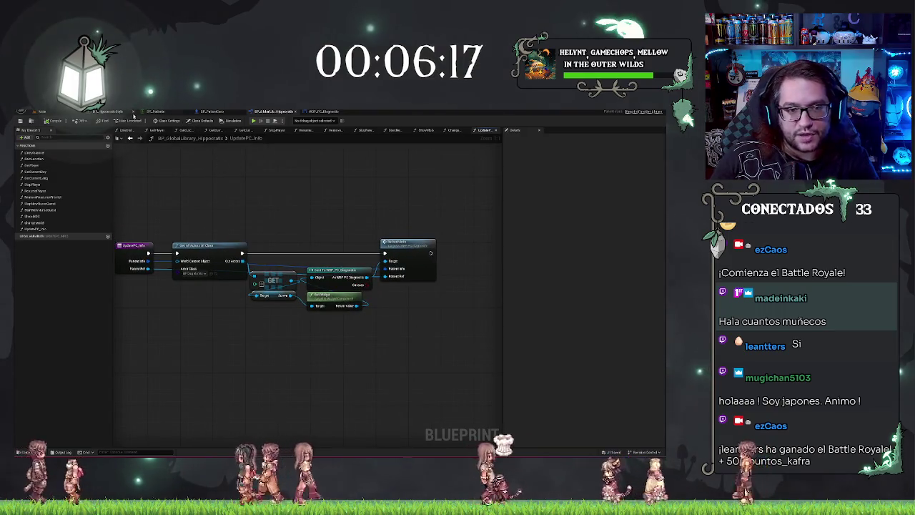
pyautogui.click(322, 112)
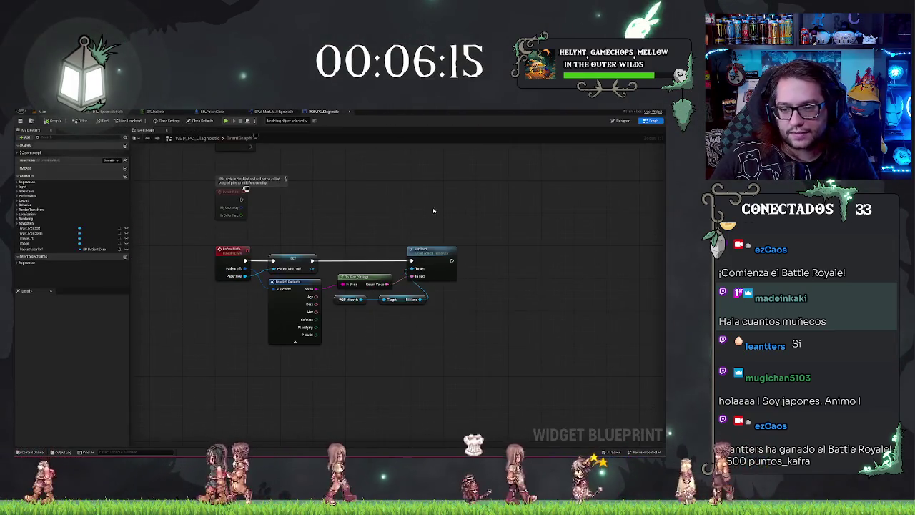
pyautogui.moveTo(433, 210); pyautogui.dragTo(380, 197)
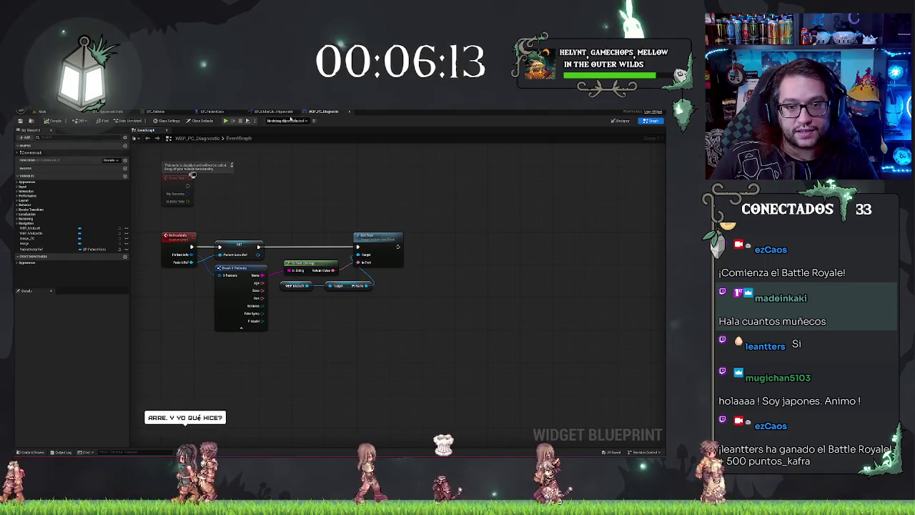
# Step: In the Designer, edit WBP_Medsoft and select its Age value text to rename, then return to WBP_PC_Diagnostic
pyautogui.click(622, 120)
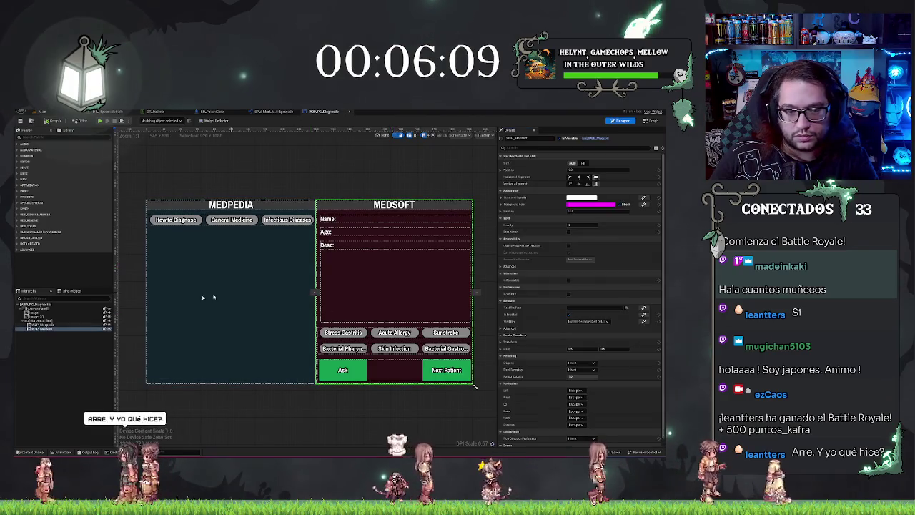
pyautogui.rightClick(39, 329)
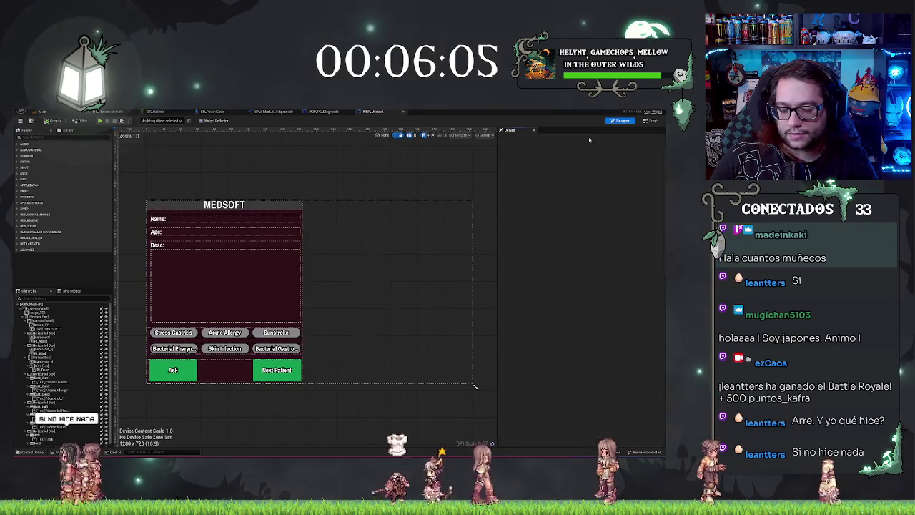
pyautogui.click(175, 232)
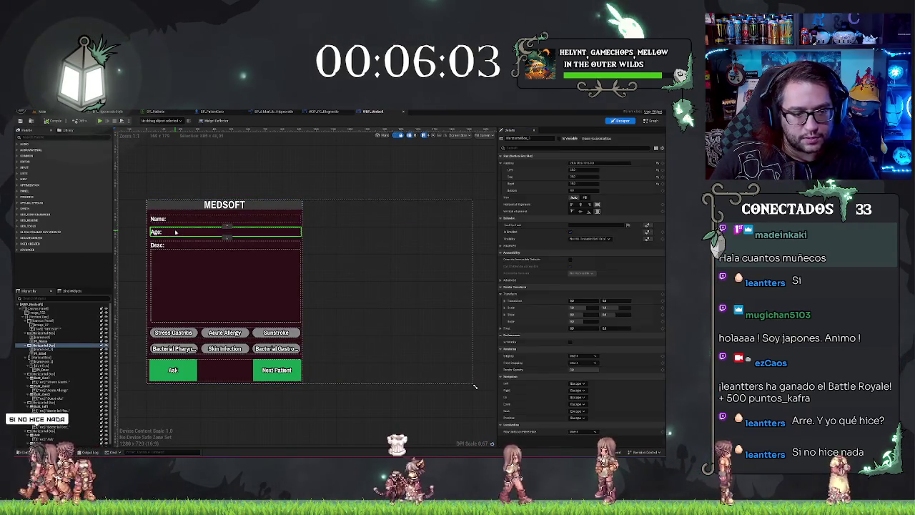
pyautogui.click(43, 353)
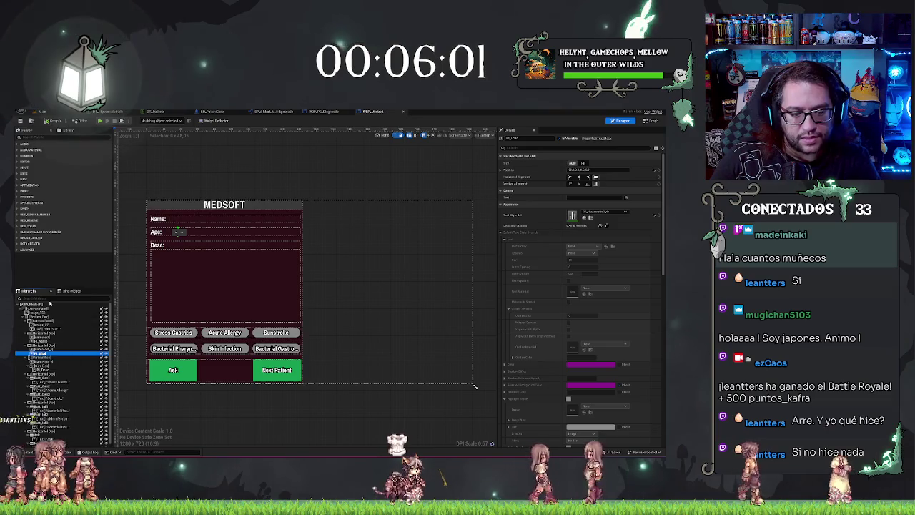
pyautogui.press('F2')
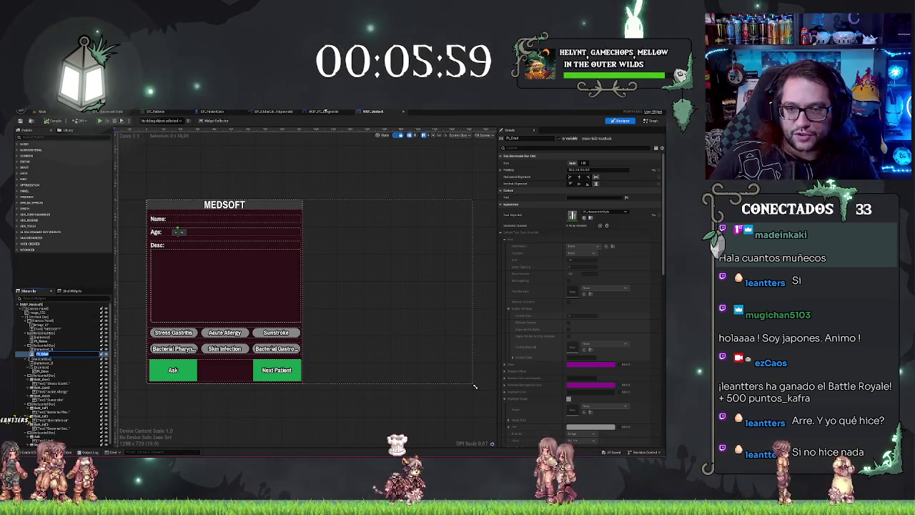
pyautogui.click(324, 112)
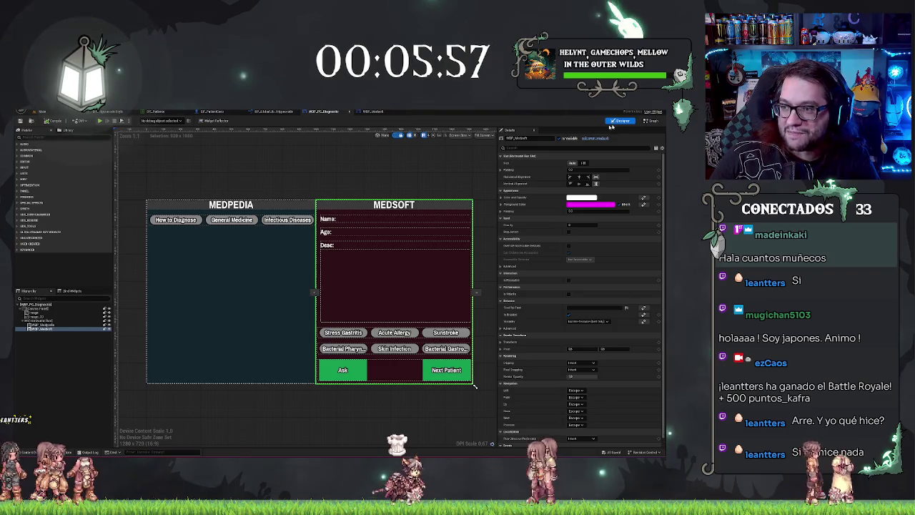
pyautogui.doubleClick(376, 280)
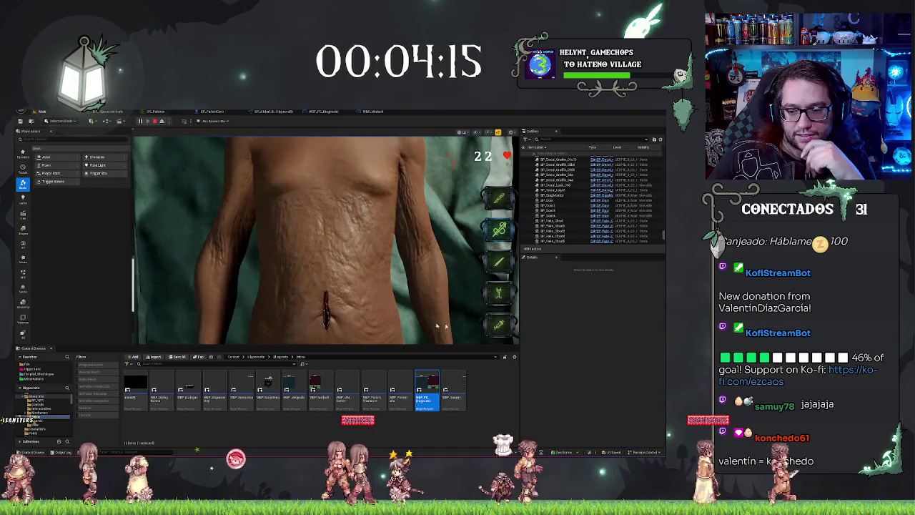
# Step: Playtest: stitch the bleeding torso incision, lower the patient's clipboard, then stop the session
pyautogui.click(348, 256)
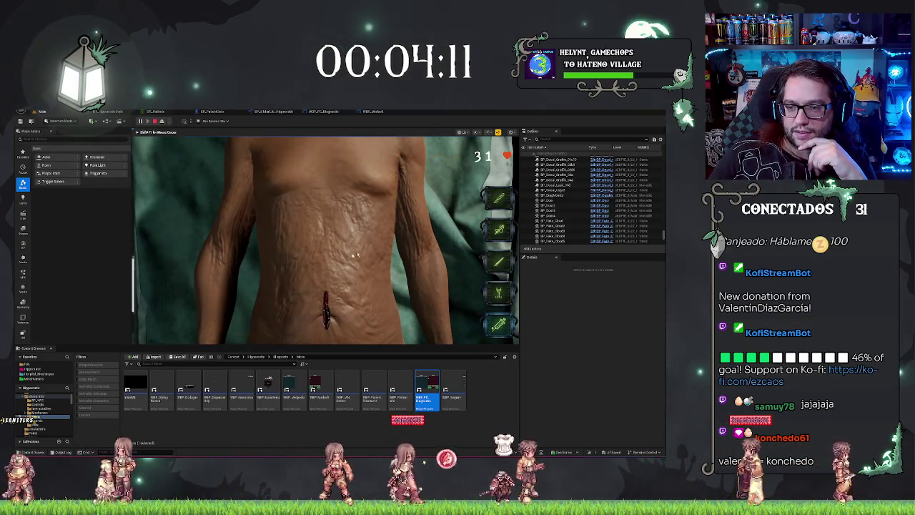
pyautogui.click(311, 314)
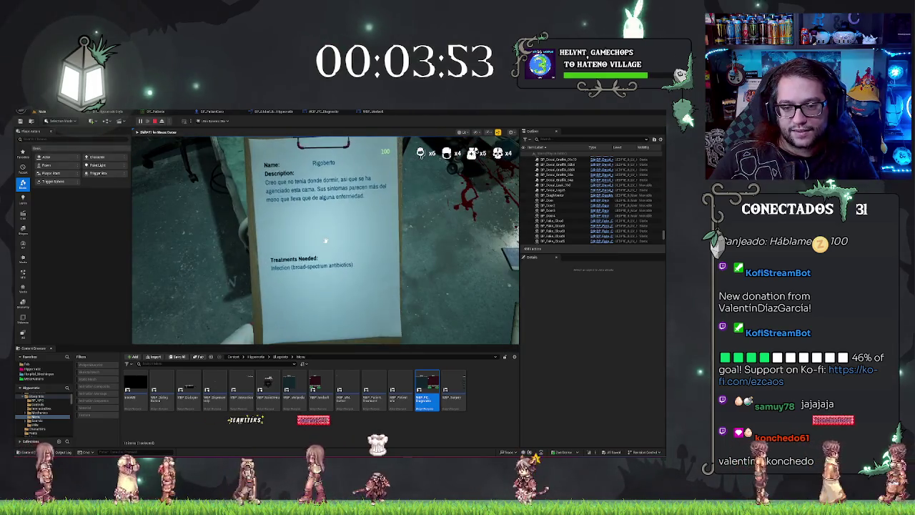
pyautogui.press('e')
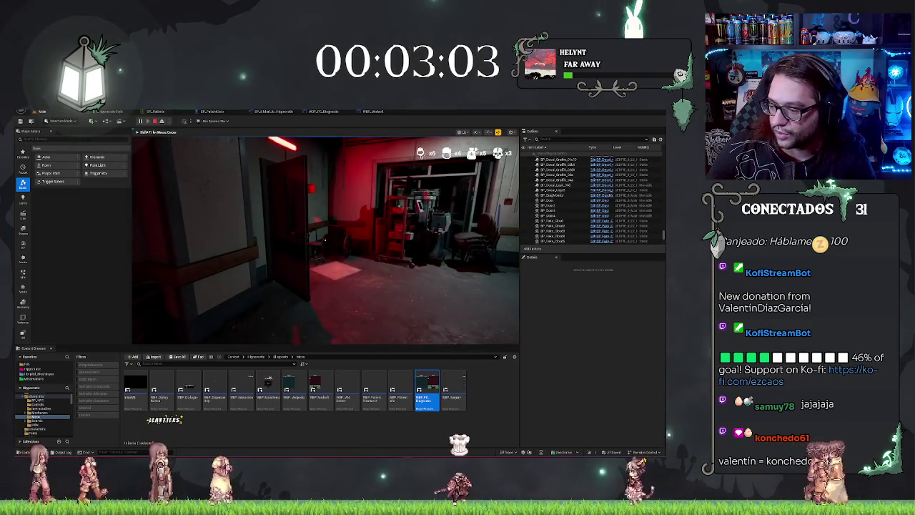
pyautogui.press('Escape')
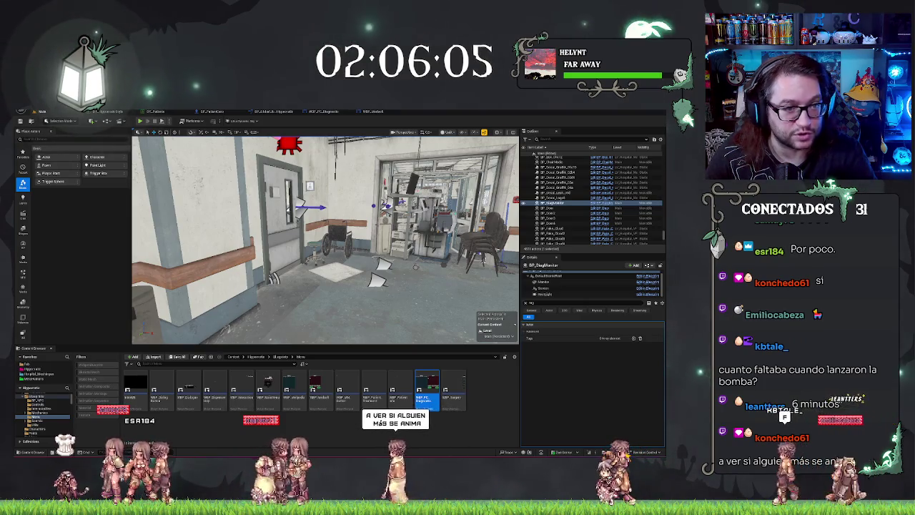
# Step: Fly the viewport to the office desk's diagnostic computer, then bring up the WBP_Medsoft layout
pyautogui.moveTo(325, 240)
pyautogui.mouseDown()
pyautogui.moveTo(136, 240)
pyautogui.moveTo(143, 243)
pyautogui.mouseUp()
pyautogui.moveTo(143, 327); pyautogui.dragTo(143, 328)
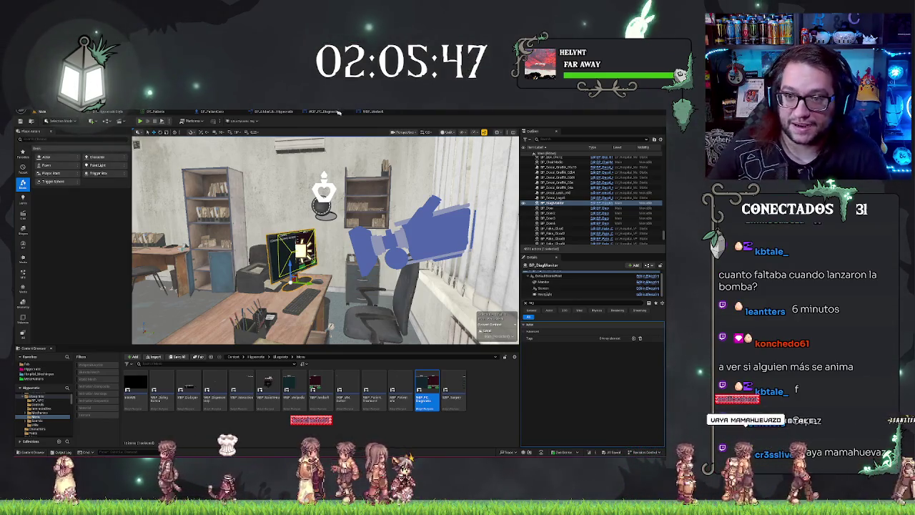
pyautogui.click(365, 111)
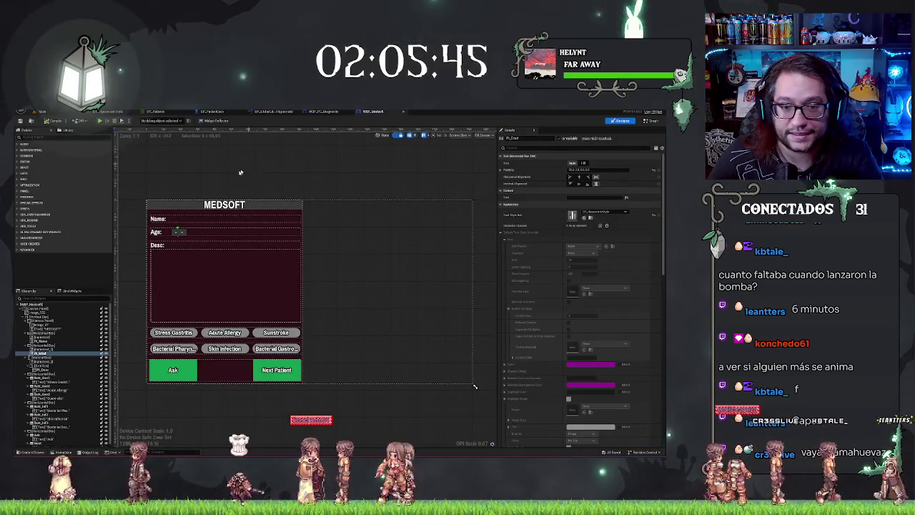
# Step: Add a Get PI Desc node from WBP_Medsoft and wire it into the third Set Text node
pyautogui.click(179, 262)
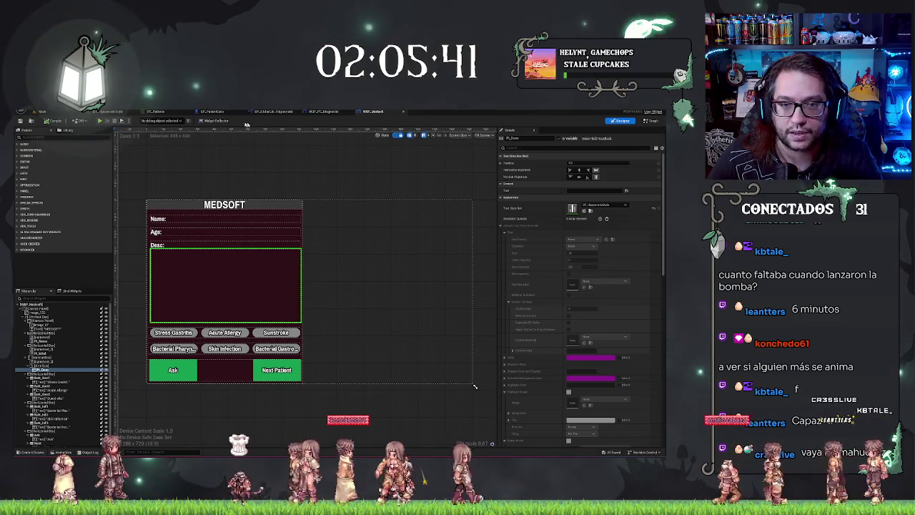
pyautogui.click(323, 111)
pyautogui.moveTo(335, 298); pyautogui.dragTo(326, 319)
pyautogui.write('desc')
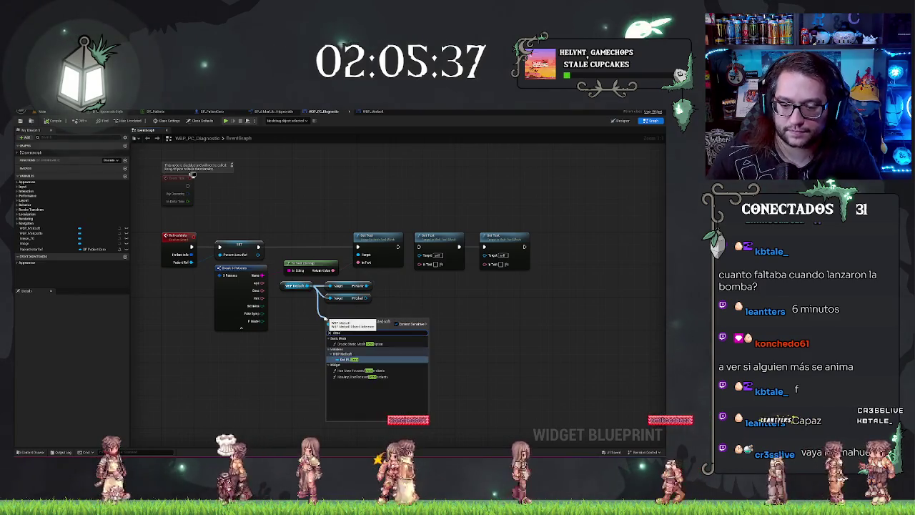
pyautogui.click(351, 382)
pyautogui.moveTo(369, 297); pyautogui.dragTo(423, 257)
pyautogui.moveTo(365, 319); pyautogui.dragTo(485, 263)
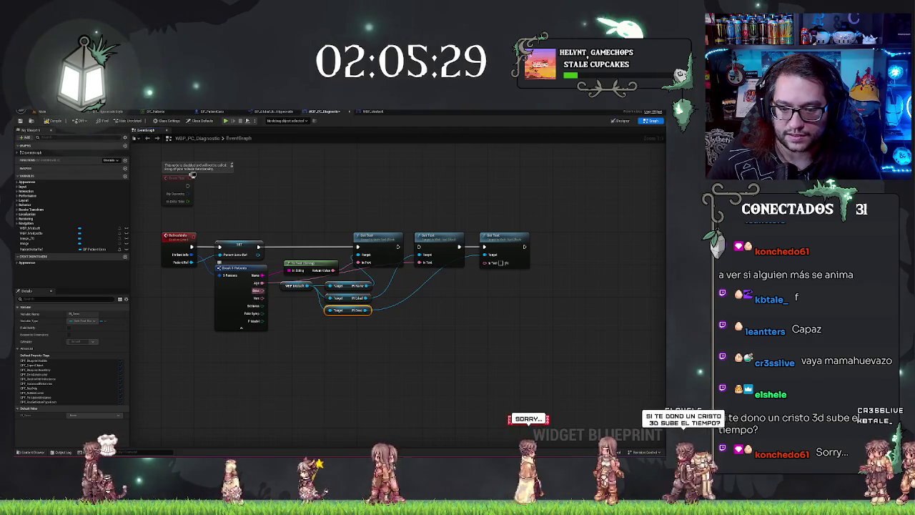
pyautogui.click(498, 235)
# Step: Review the diagnostic node chain and pull a new action from the patient's Sickness pin
pyautogui.moveTo(276, 298); pyautogui.dragTo(252, 295)
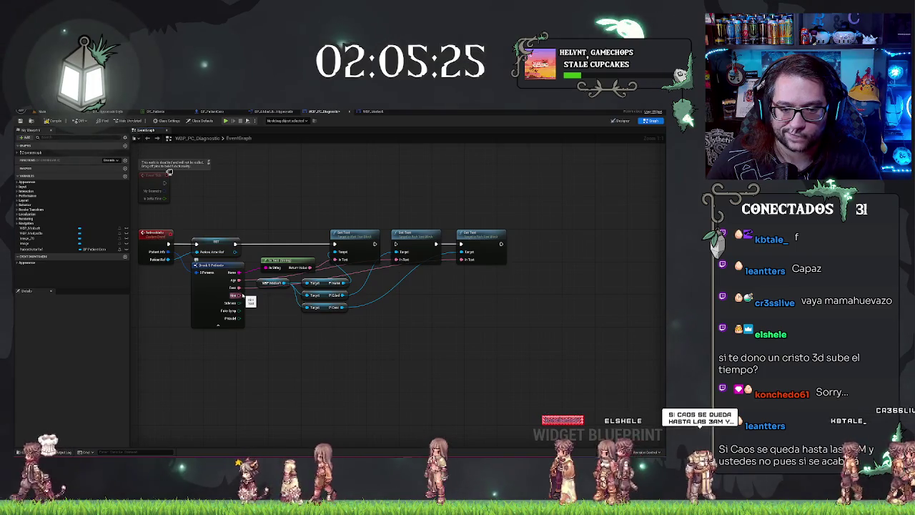
pyautogui.click(216, 242)
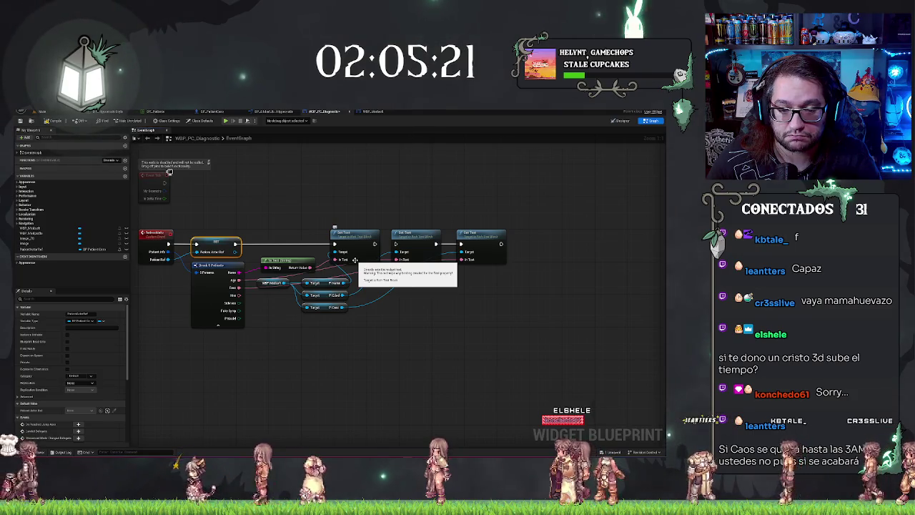
pyautogui.click(286, 378)
pyautogui.moveTo(283, 382); pyautogui.dragTo(318, 335)
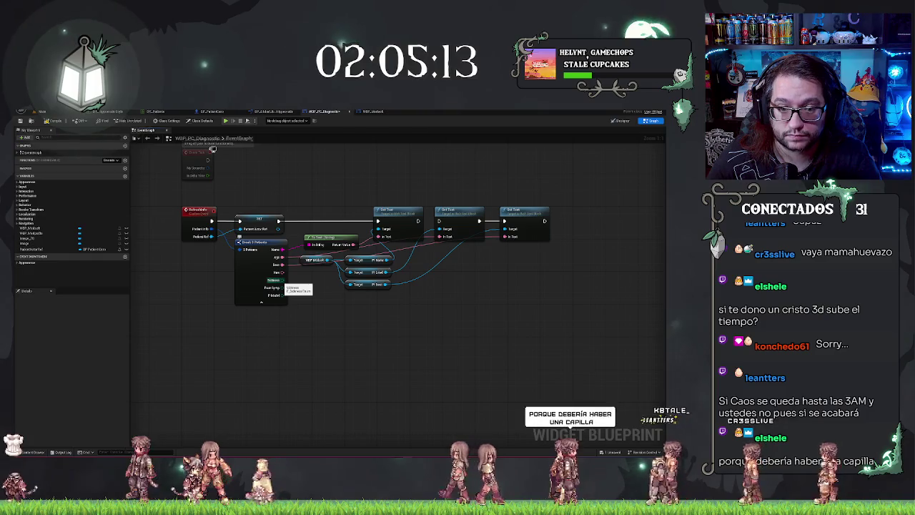
pyautogui.moveTo(212, 149)
pyautogui.mouseDown()
pyautogui.moveTo(220, 194)
pyautogui.moveTo(175, 186)
pyautogui.mouseUp()
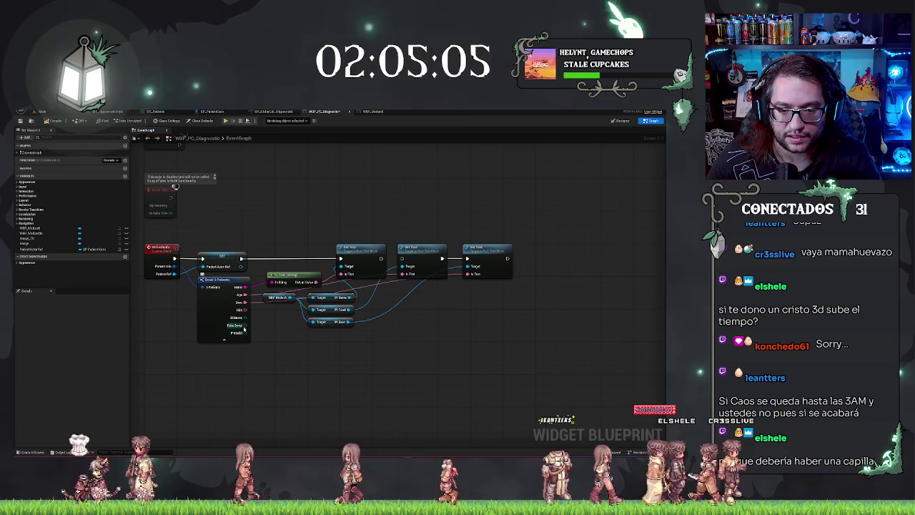
pyautogui.moveTo(263, 355); pyautogui.dragTo(270, 344)
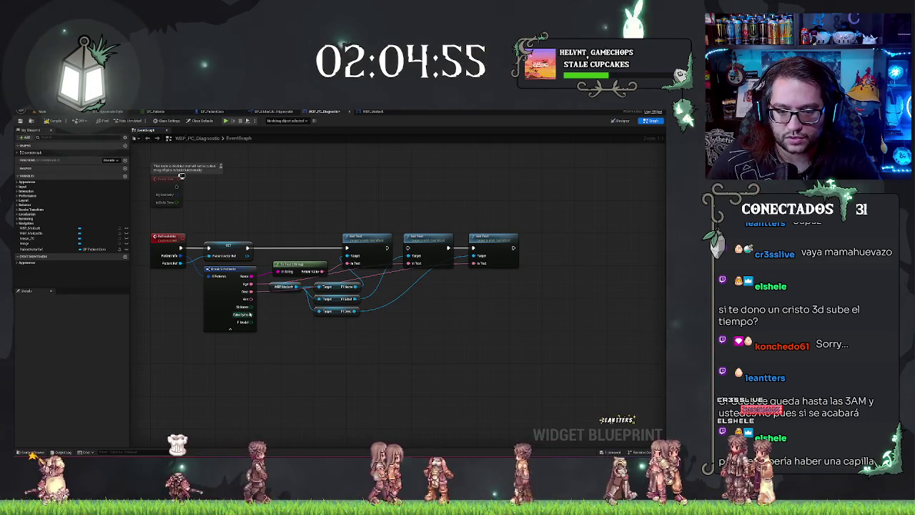
pyautogui.moveTo(250, 306)
pyautogui.mouseDown()
pyautogui.moveTo(310, 339)
pyautogui.moveTo(372, 346)
pyautogui.mouseUp()
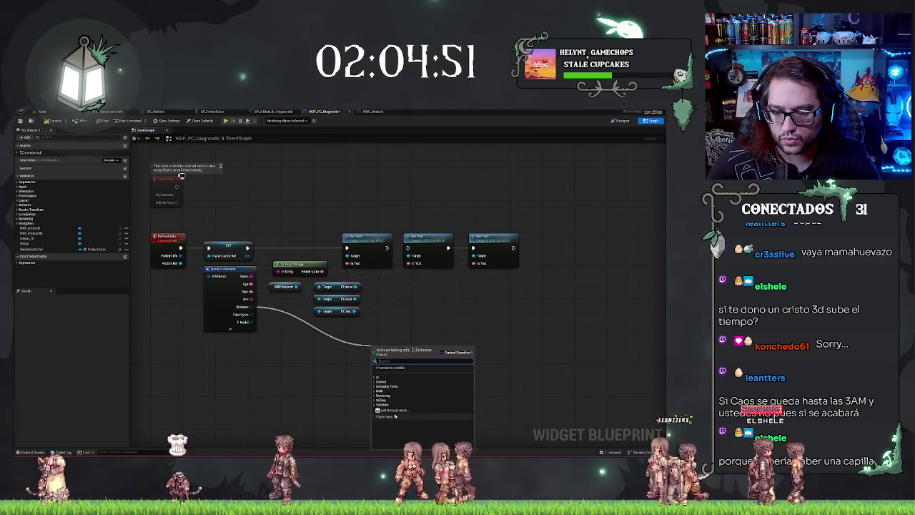
# Step: Store the patient's Sickness in a new variable named CurrentSickness at the chain's end
pyautogui.click(393, 368)
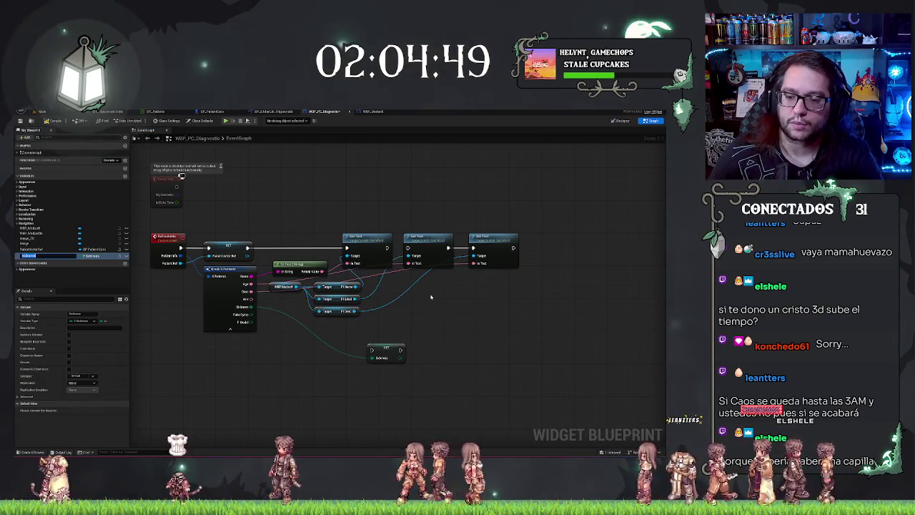
pyautogui.click(387, 350)
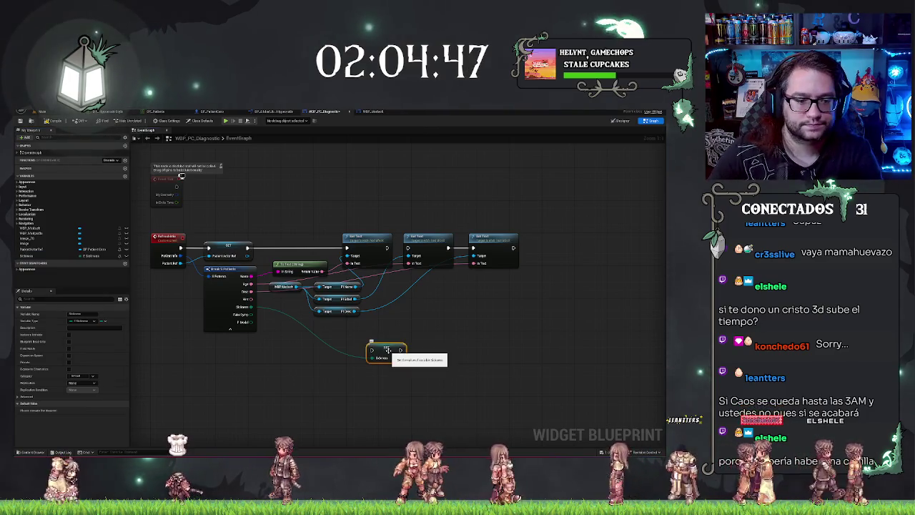
pyautogui.click(49, 256)
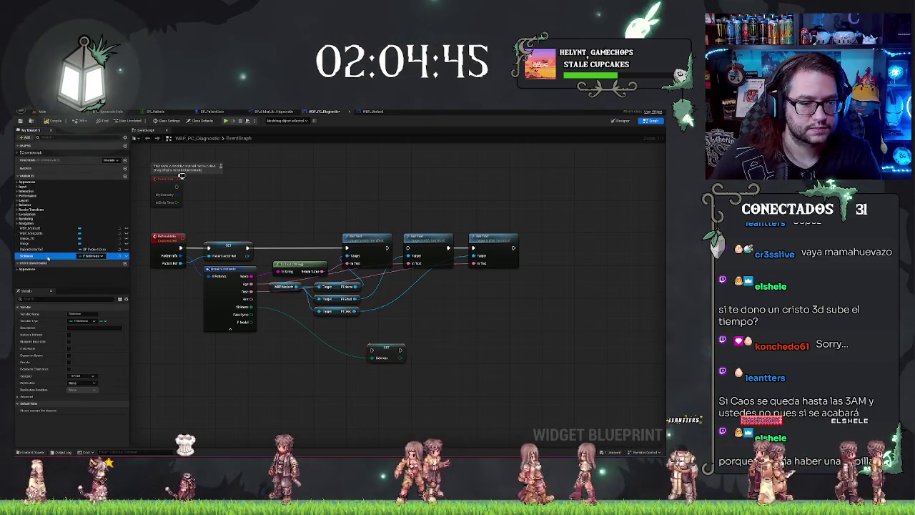
pyautogui.press('F2')
pyautogui.write('CurrentSickness')
pyautogui.press('Return')
pyautogui.moveTo(374, 353); pyautogui.dragTo(537, 251)
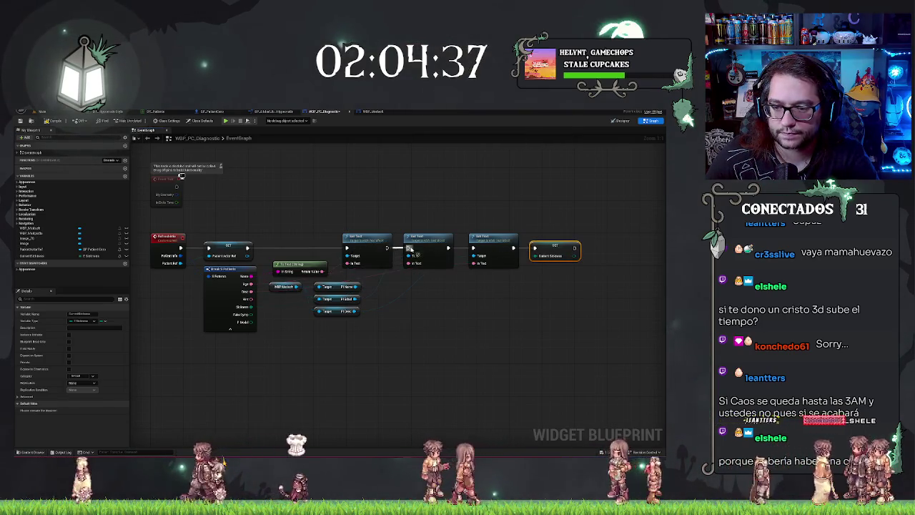
pyautogui.click(633, 263)
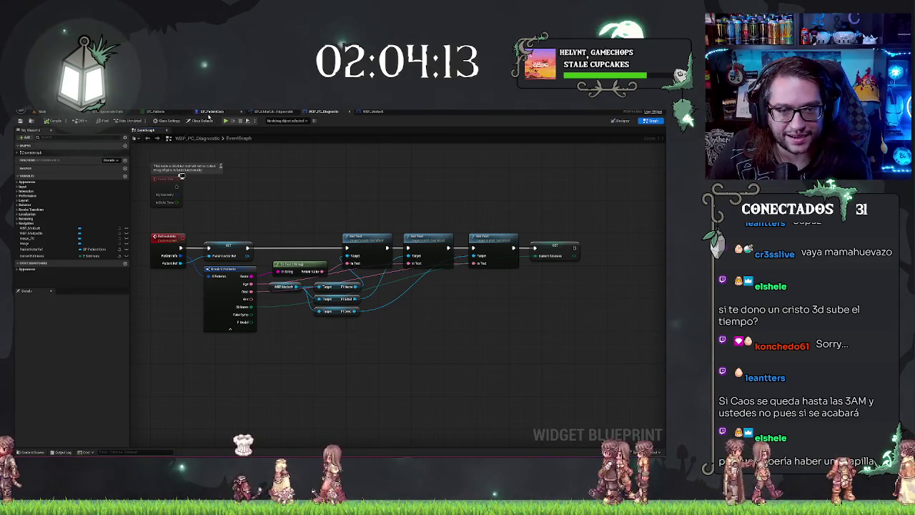
# Step: Zoom onto the office monitor, where MEDSOFT shows blank Name, Age and Desc fields
pyautogui.click(210, 112)
pyautogui.click(42, 112)
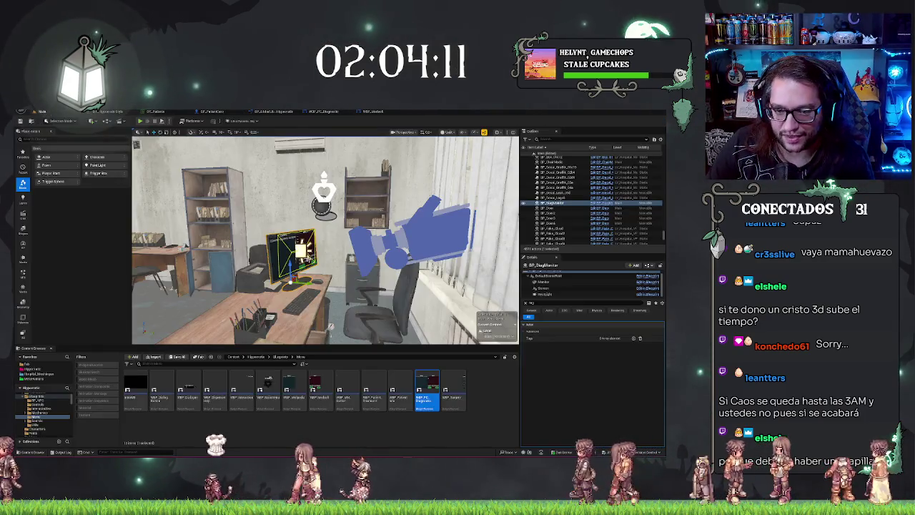
pyautogui.scroll(8, 325, 239)
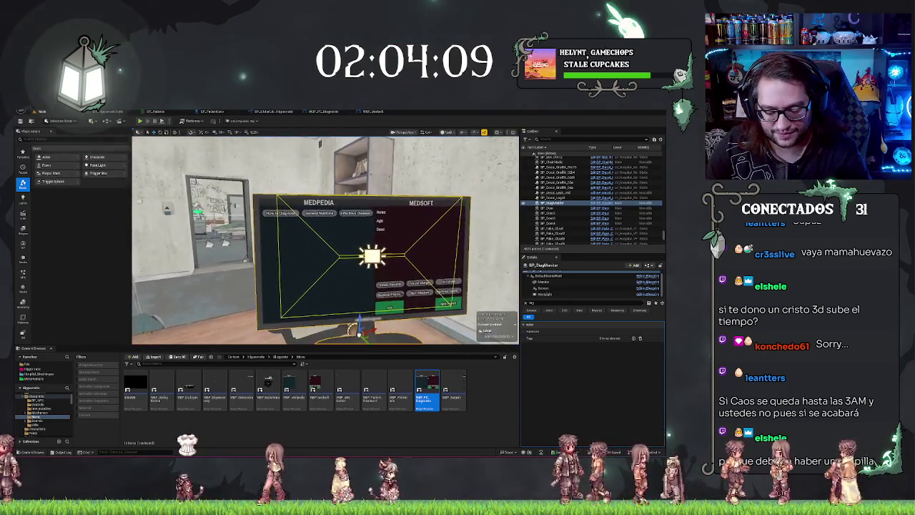
pyautogui.scroll(-5, 325, 239)
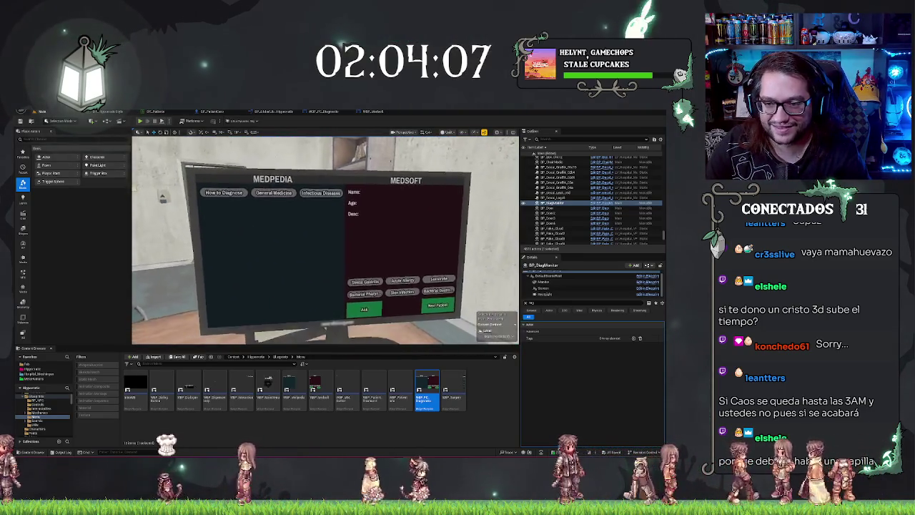
pyautogui.scroll(5, 325, 239)
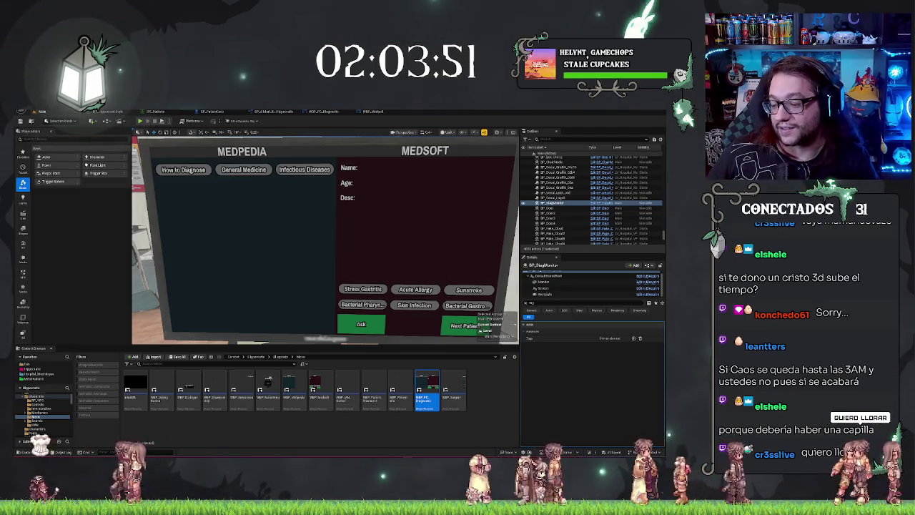
pyautogui.scroll(-5, 389, 220)
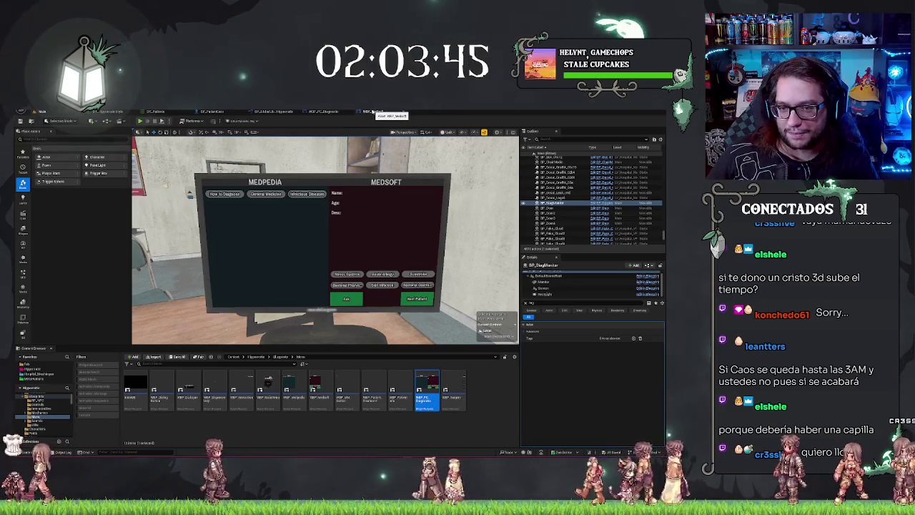
pyautogui.click(371, 111)
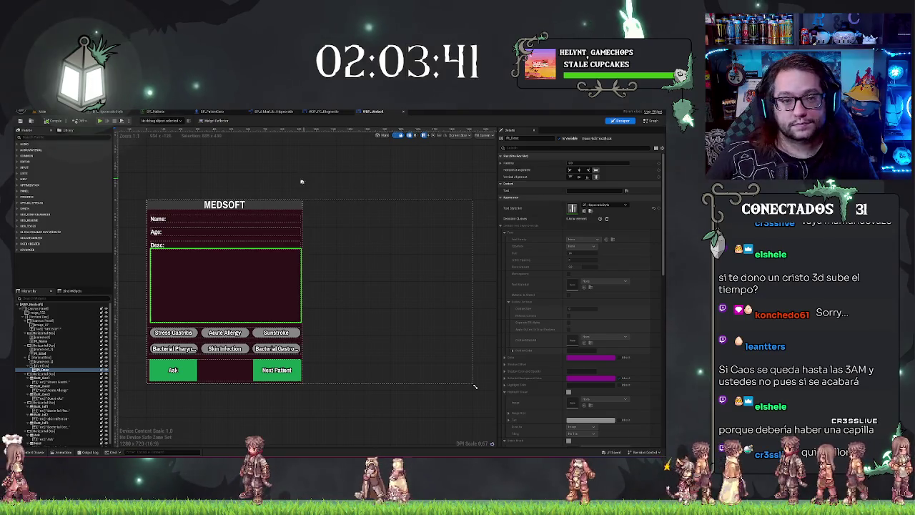
# Step: Look over BP_GlobalLibrary and WBP_PC_Diagnostic, then view BP_PatientCero's event graph
pyautogui.click(333, 115)
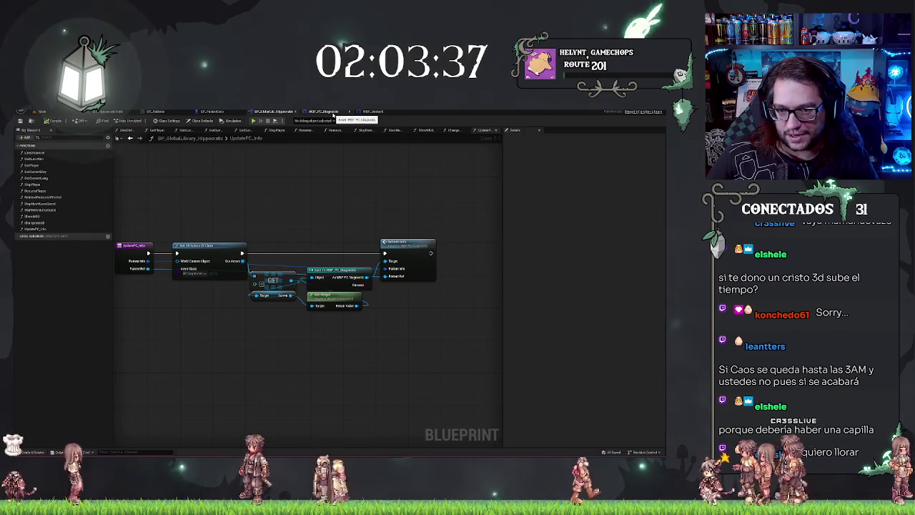
pyautogui.click(333, 115)
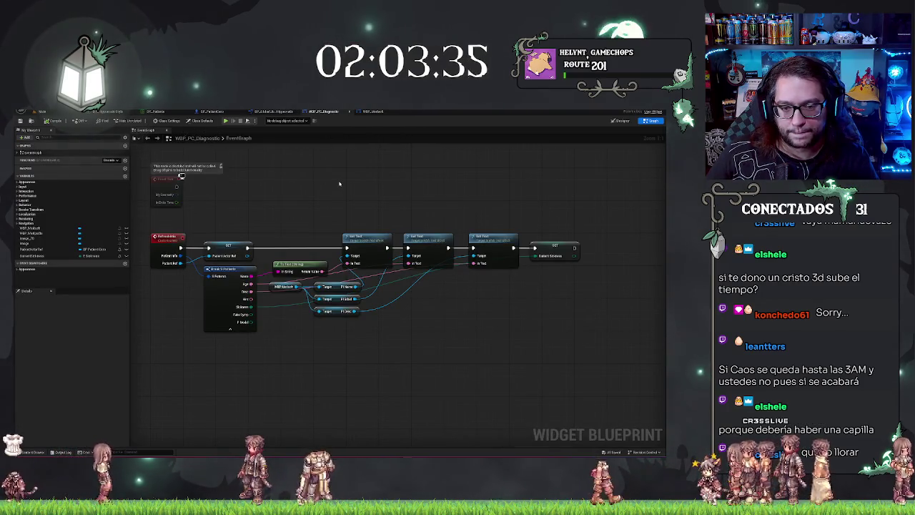
pyautogui.click(209, 112)
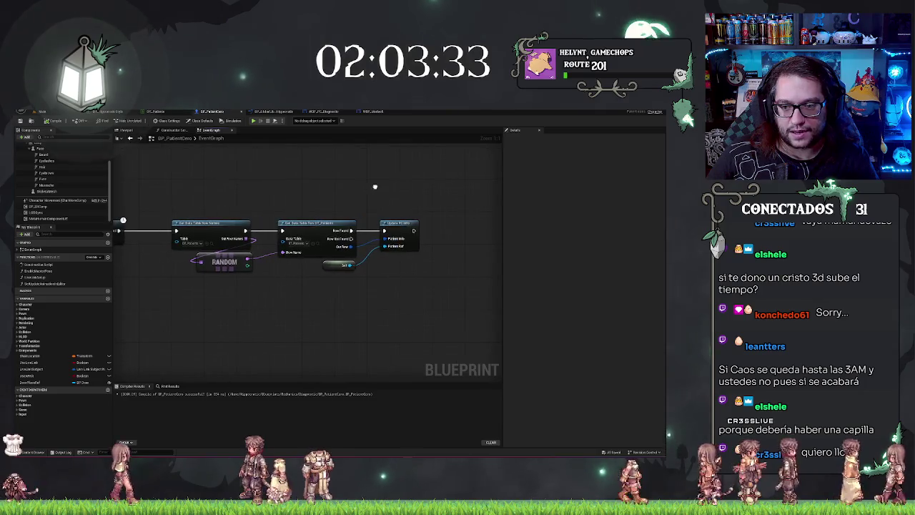
# Step: Move the extra node to follow Update PC Info at the end of BP_PatientCero's chain
pyautogui.moveTo(289, 272)
pyautogui.mouseDown()
pyautogui.moveTo(398, 177)
pyautogui.moveTo(474, 218)
pyautogui.moveTo(459, 233)
pyautogui.moveTo(434, 235)
pyautogui.mouseUp()
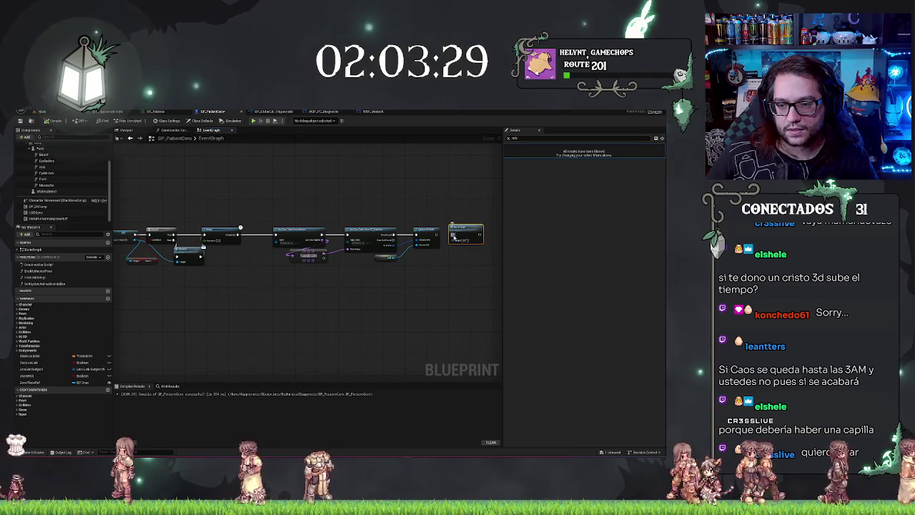
pyautogui.click(418, 188)
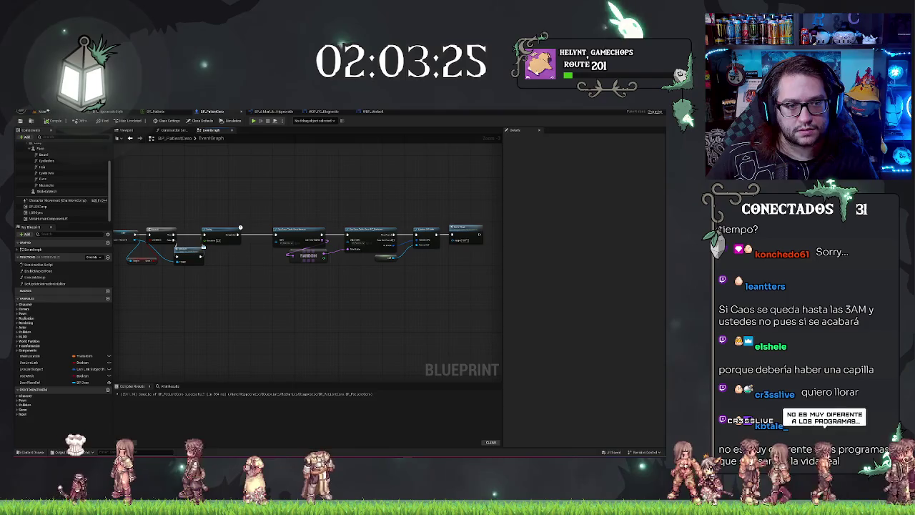
pyautogui.click(42, 113)
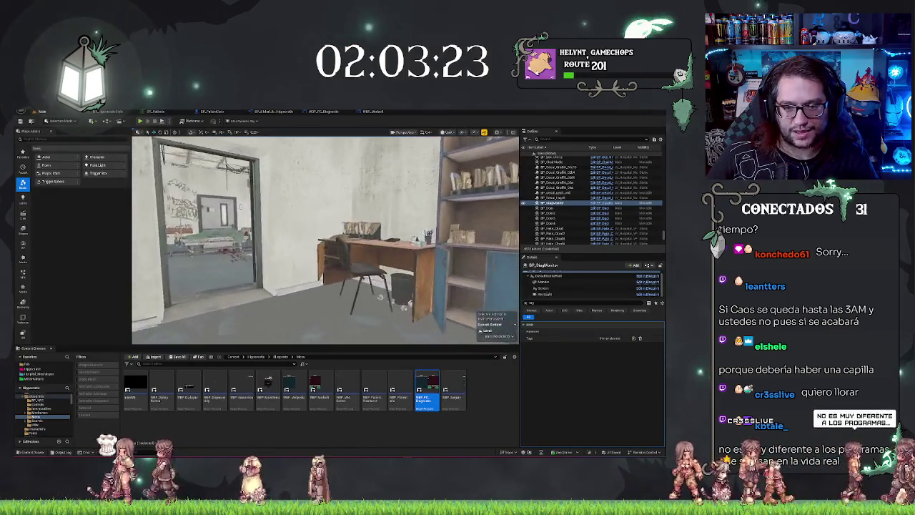
# Step: Select the office door in the level and check its context menu options
pyautogui.click(357, 236)
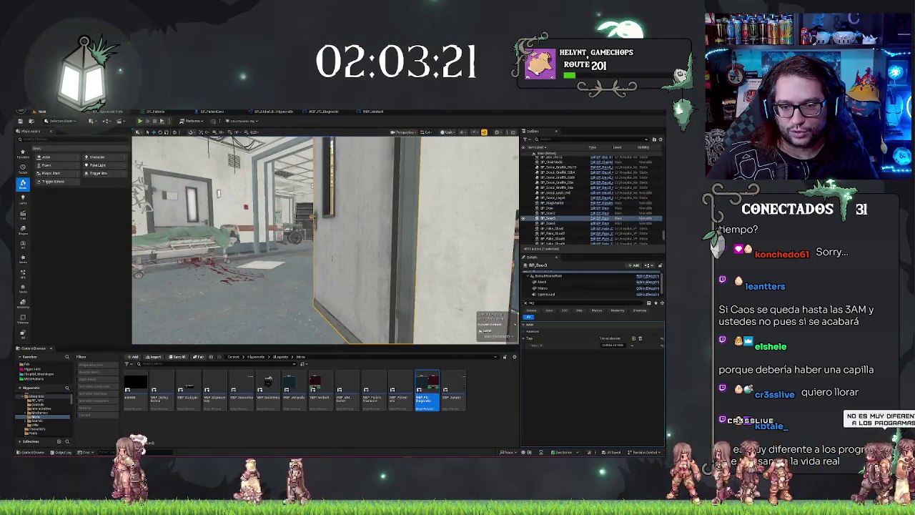
pyautogui.rightClick(359, 223)
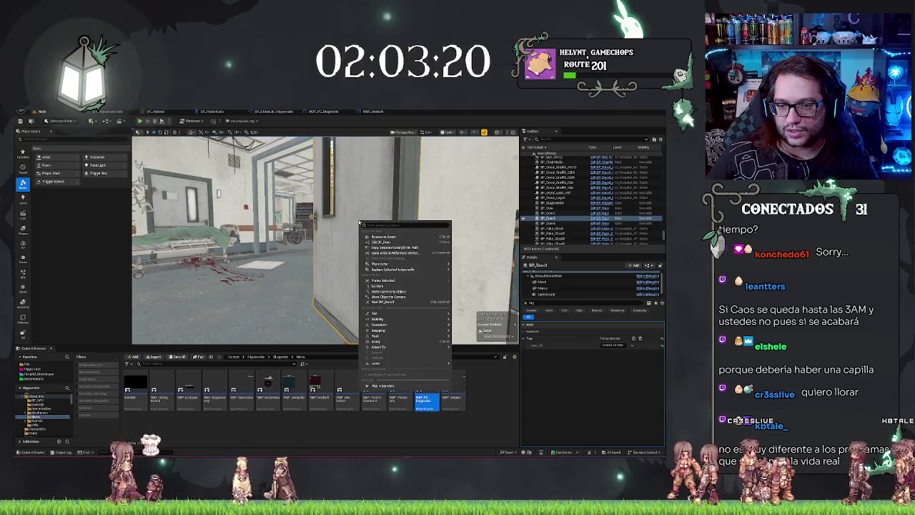
pyautogui.click(386, 285)
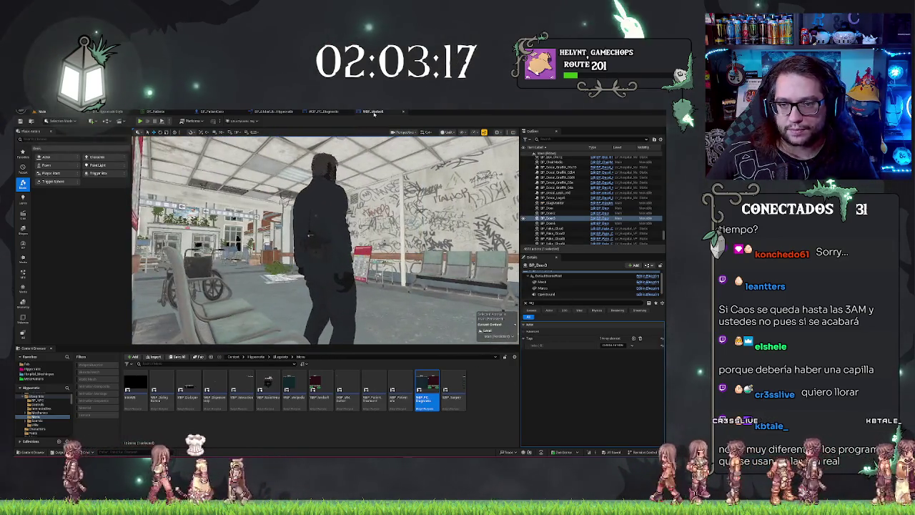
pyautogui.click(372, 111)
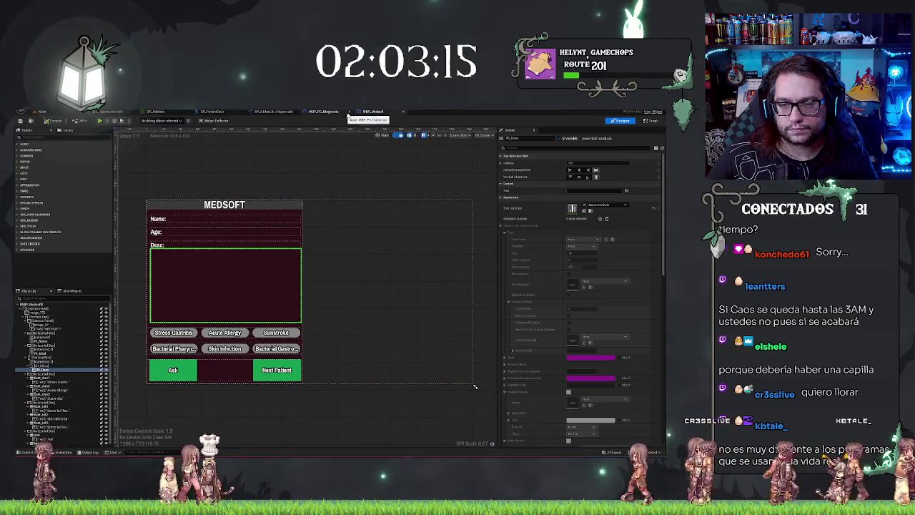
# Step: Review BP_PatientCero's node chain, then view WBP_Medsoft's construct, tick and click event graph
pyautogui.click(212, 111)
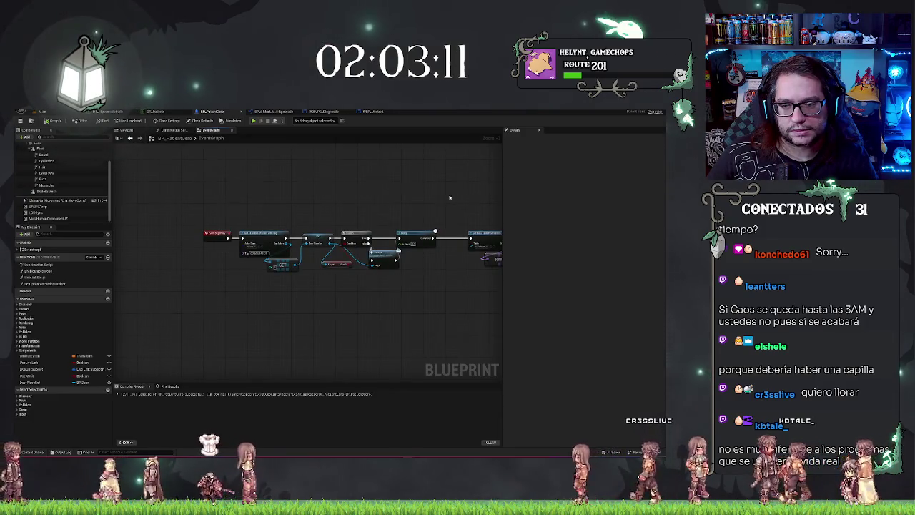
pyautogui.moveTo(449, 198); pyautogui.dragTo(349, 205)
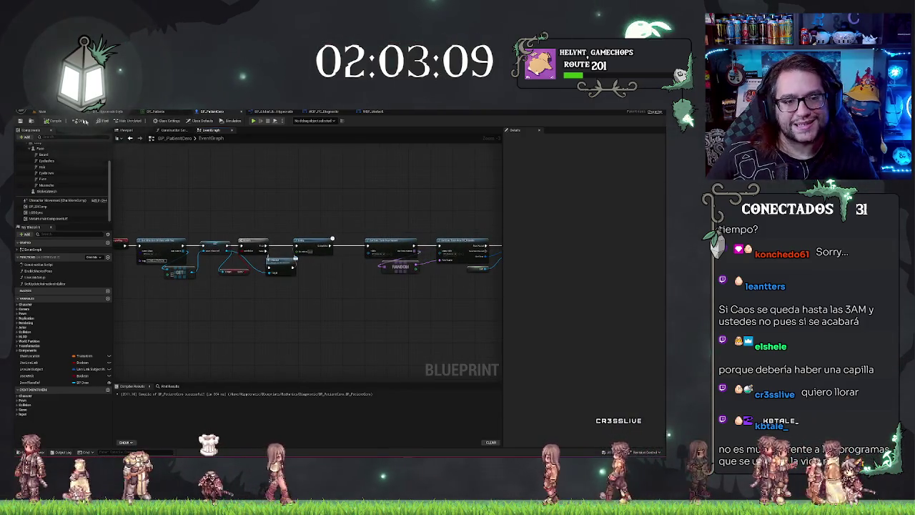
pyautogui.click(22, 121)
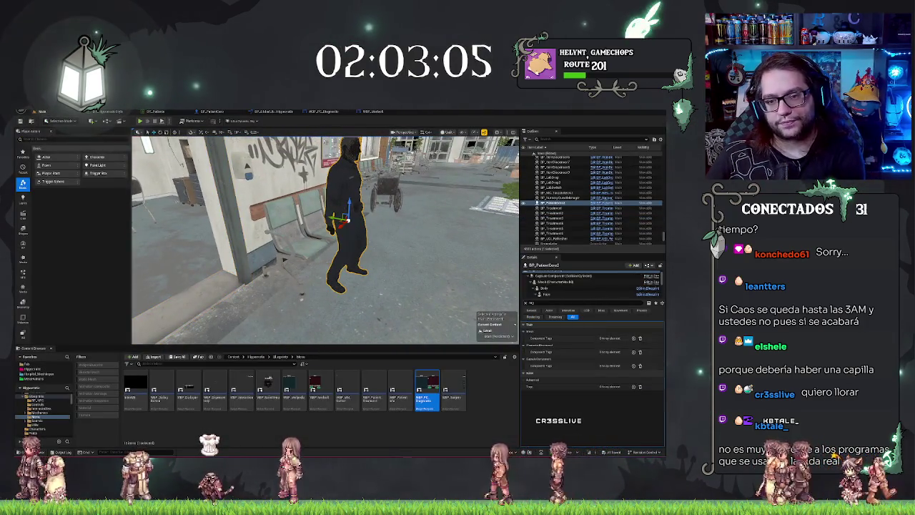
pyautogui.click(372, 111)
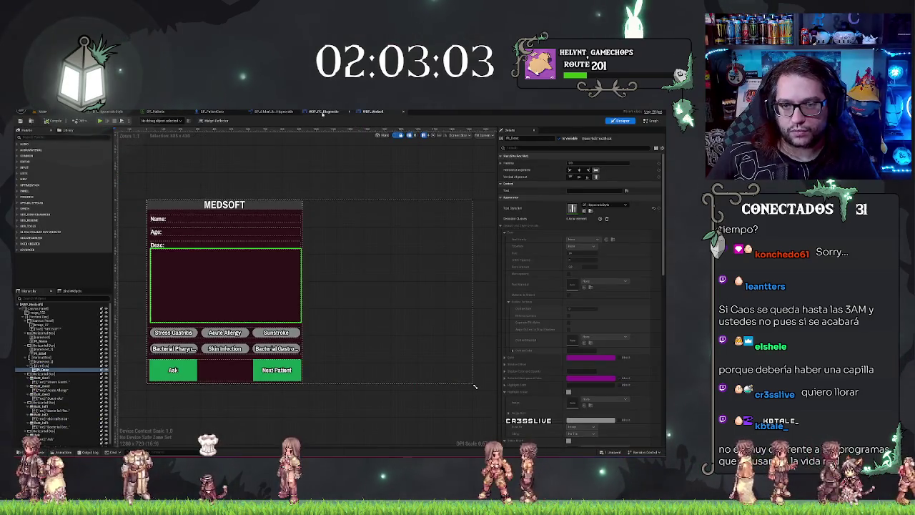
pyautogui.click(649, 121)
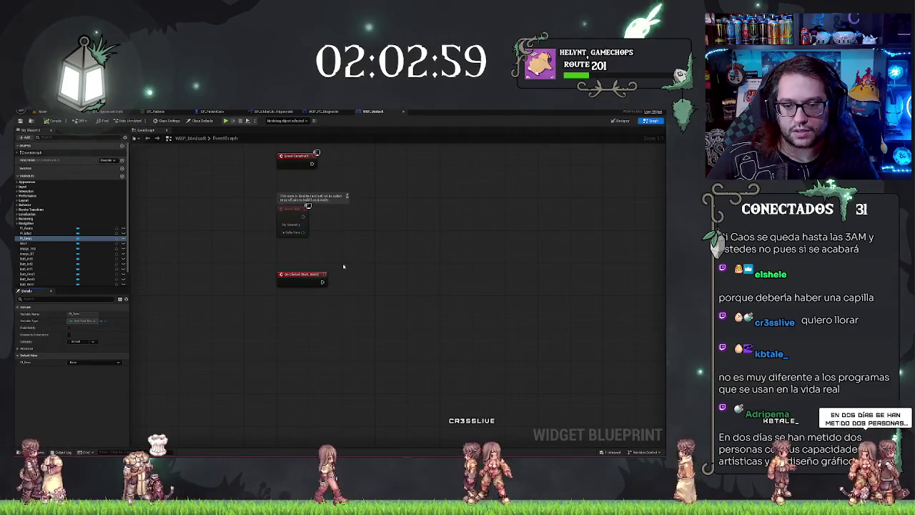
# Step: Restore the deleted On Clicked event node in WBP_Medsoft's graph with Ctrl+Z
pyautogui.click(307, 279)
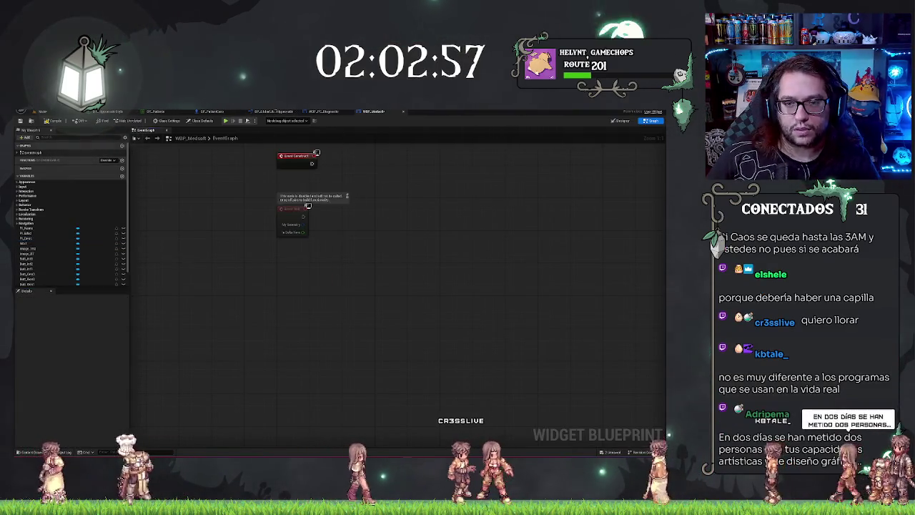
pyautogui.click(326, 112)
pyautogui.click(373, 112)
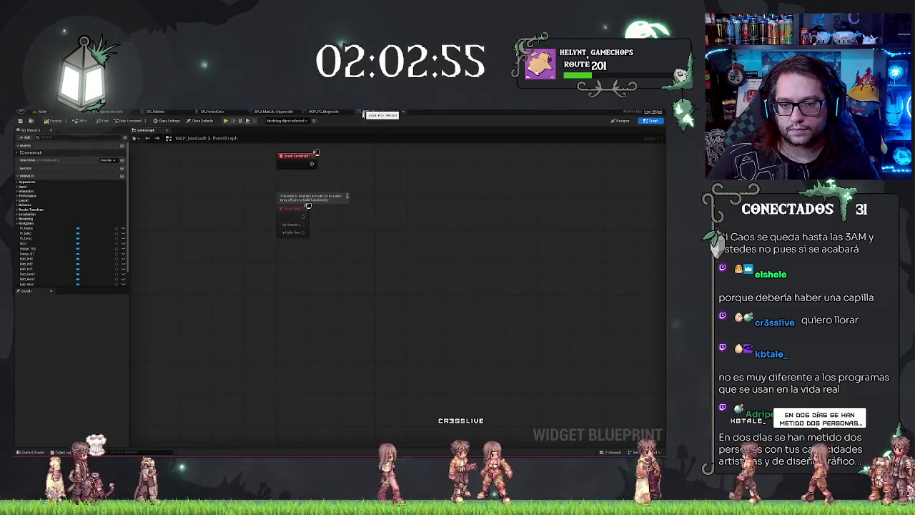
pyautogui.hotkey('ctrl', 'z')
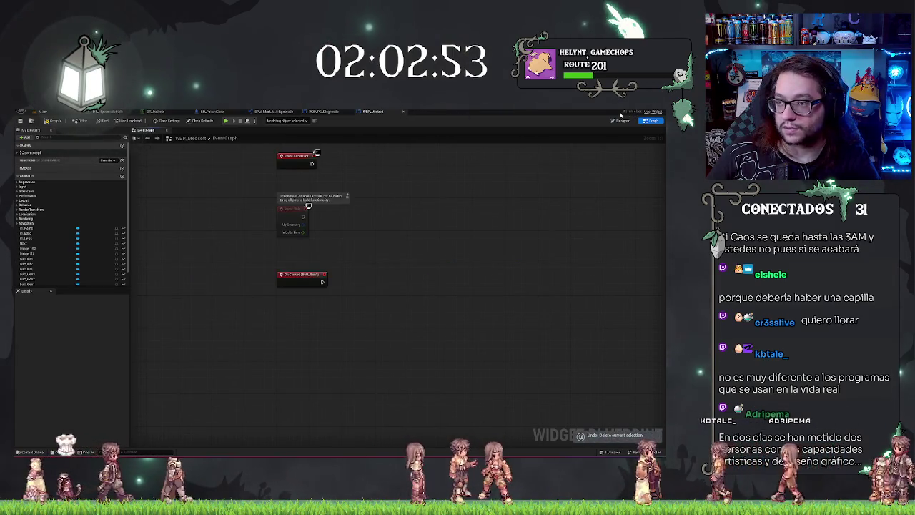
# Step: Add an On Clicked event for the Next Patient button from its Details panel
pyautogui.click(621, 120)
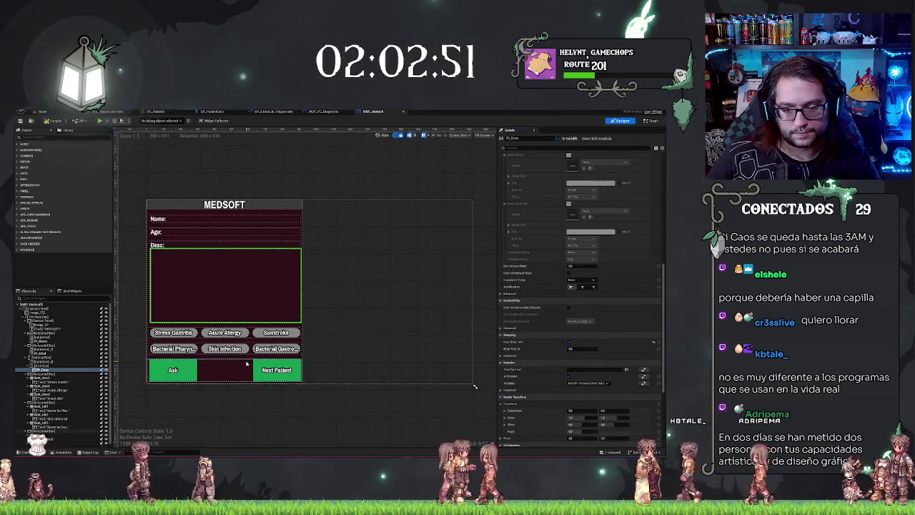
pyautogui.click(295, 366)
pyautogui.scroll(-10, 576, 419)
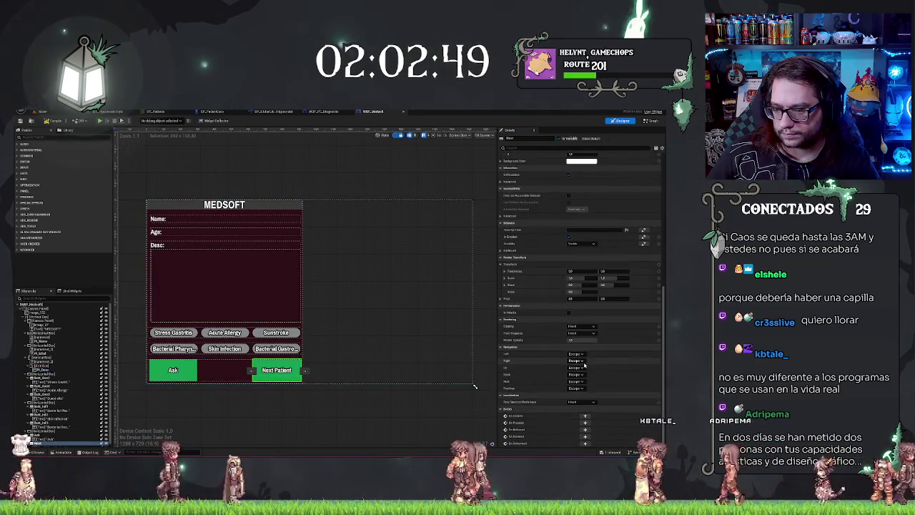
pyautogui.click(585, 416)
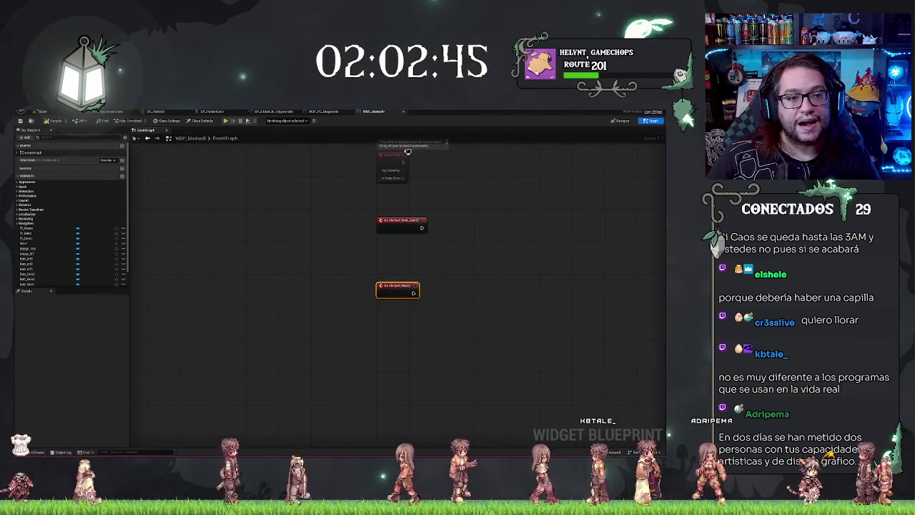
pyautogui.click(43, 112)
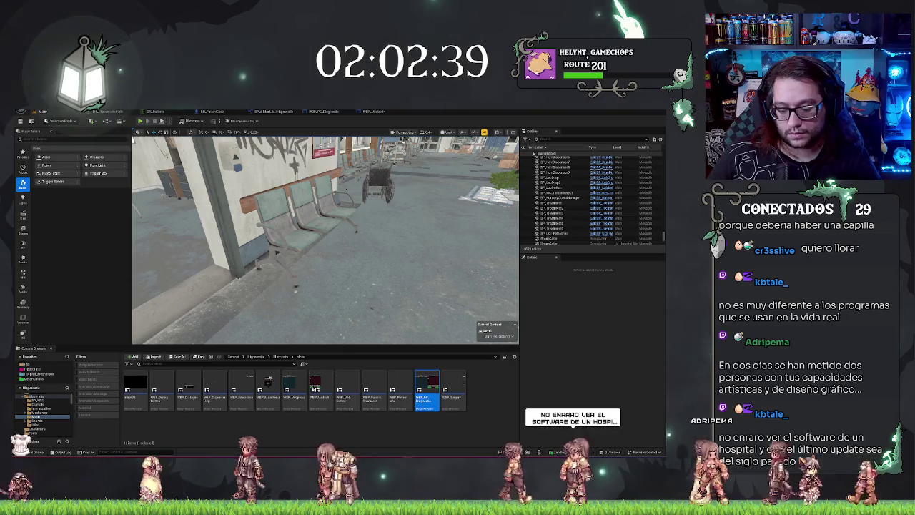
# Step: Place a patient actor beside the chairs in the waiting area
pyautogui.moveTo(325, 240); pyautogui.dragTo(300, 231)
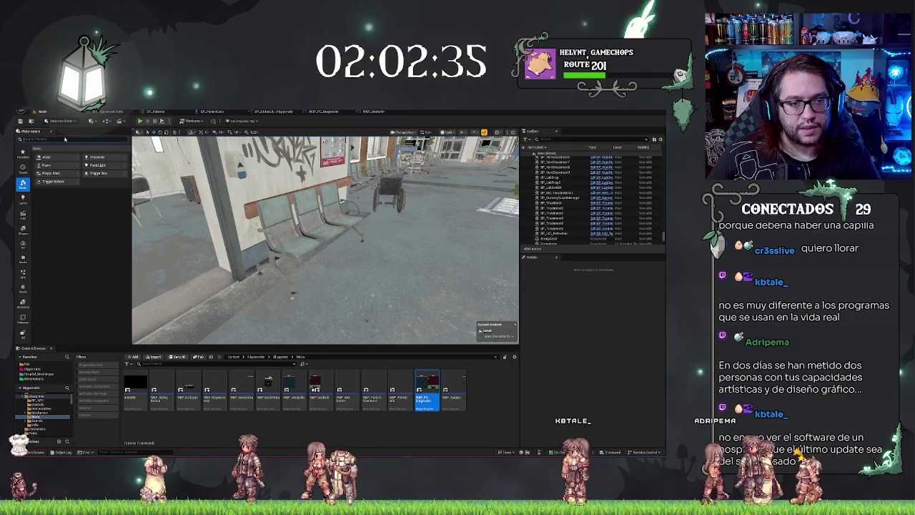
pyautogui.write('pati')
pyautogui.moveTo(69, 151); pyautogui.dragTo(367, 262)
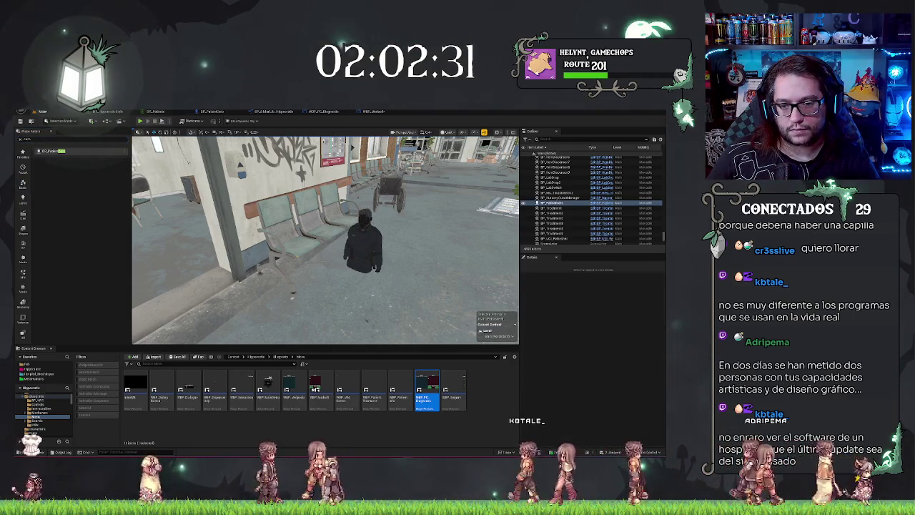
# Step: Rotate the patient character to a new facing and clear the Details property filter
pyautogui.moveTo(373, 219); pyautogui.dragTo(400, 219)
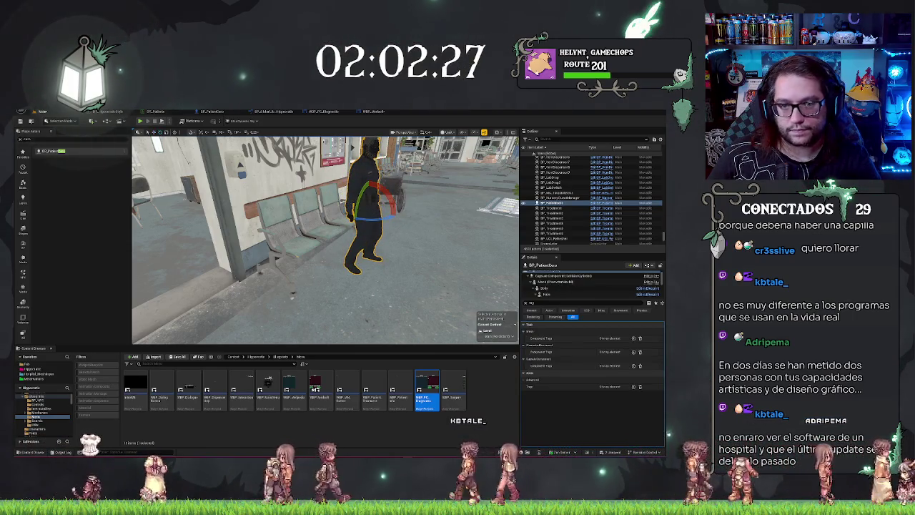
pyautogui.hotkey('ctrl', 'z')
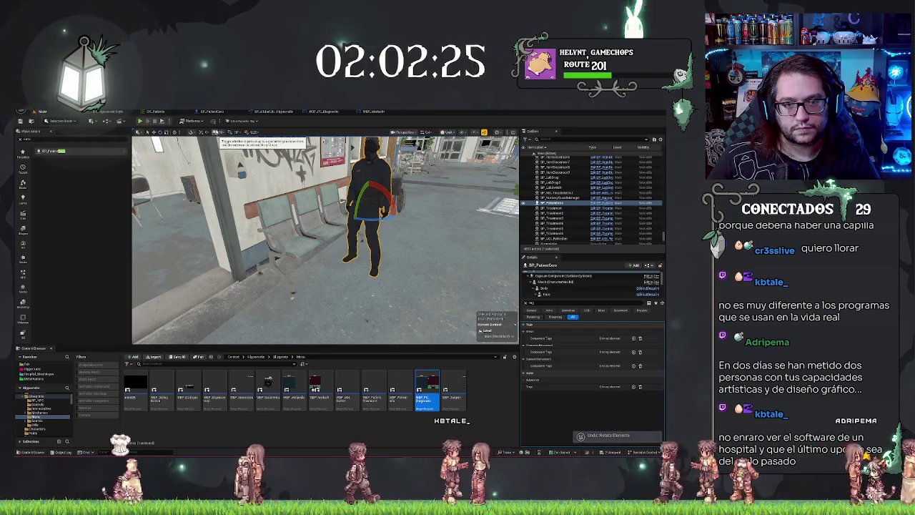
pyautogui.moveTo(392, 211); pyautogui.dragTo(375, 212)
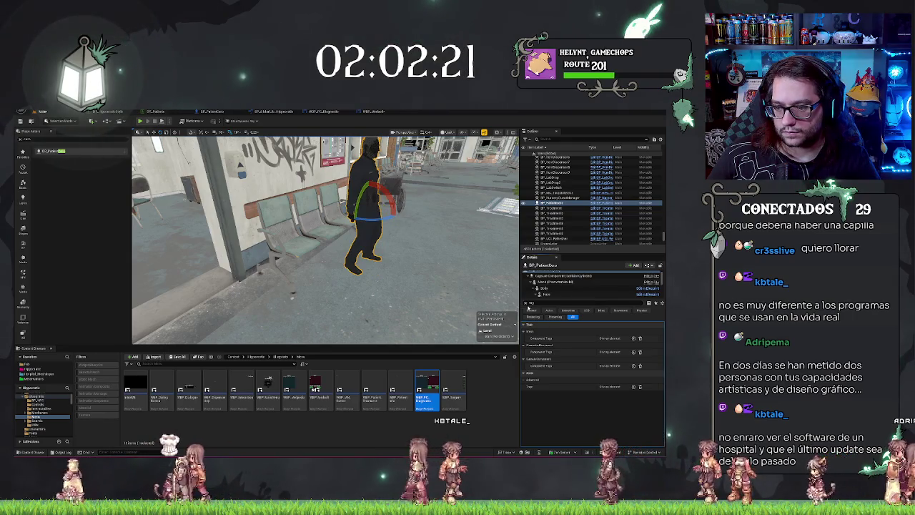
pyautogui.click(526, 304)
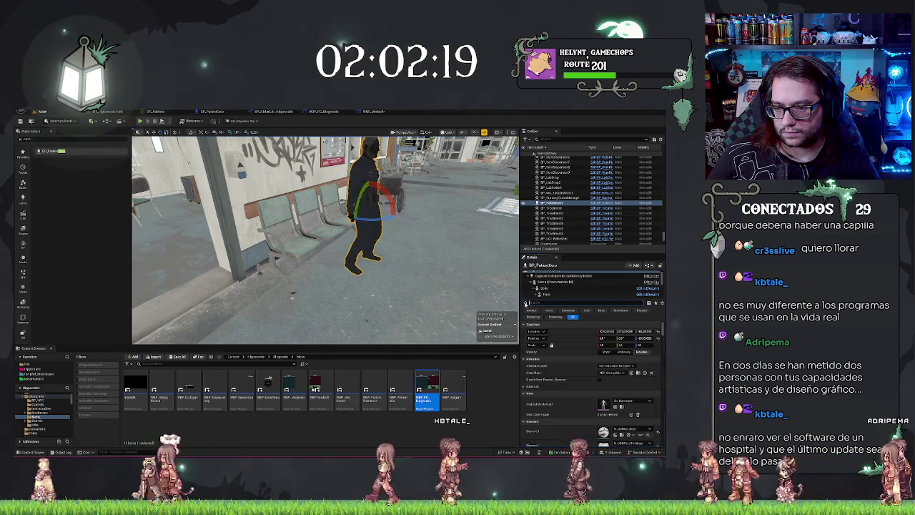
pyautogui.moveTo(400, 214)
pyautogui.mouseDown()
pyautogui.moveTo(412, 201)
pyautogui.moveTo(433, 202)
pyautogui.mouseUp()
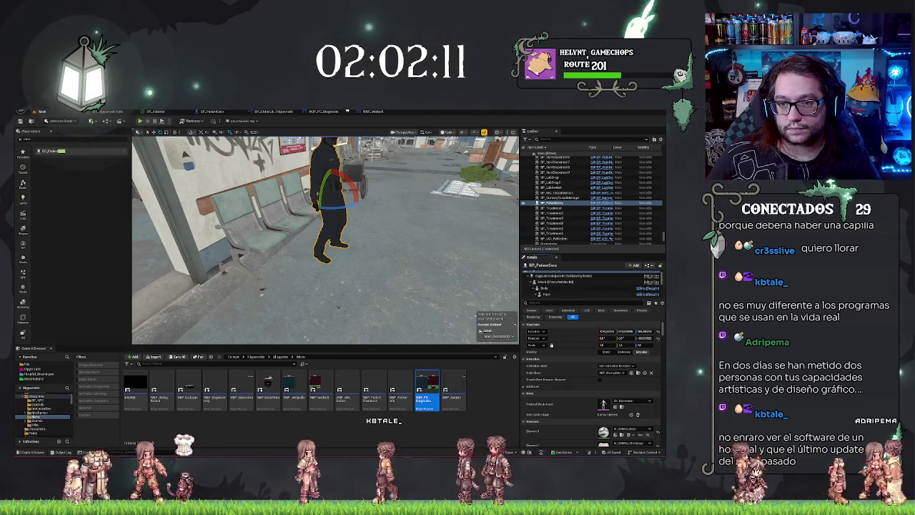
pyautogui.click(373, 111)
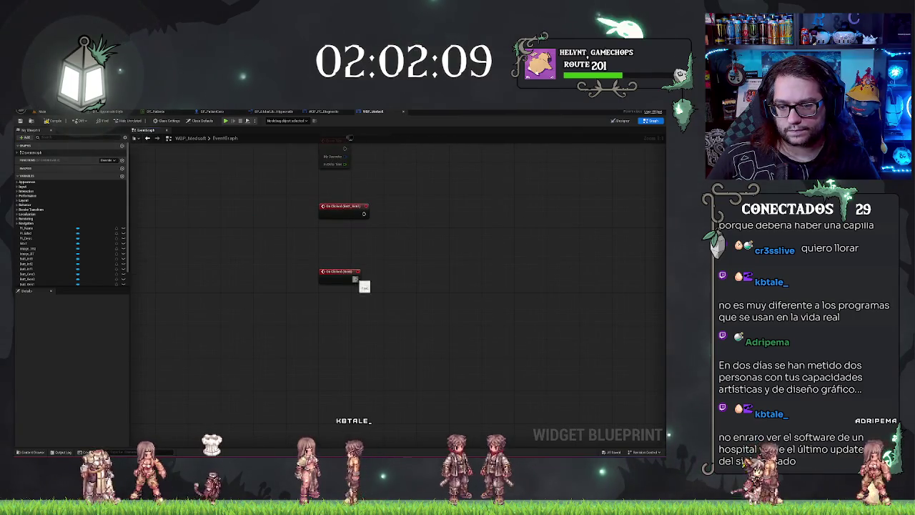
# Step: Add a Spawn Actor from Class node after the Next button's On Clicked event
pyautogui.moveTo(386, 281); pyautogui.dragTo(386, 282)
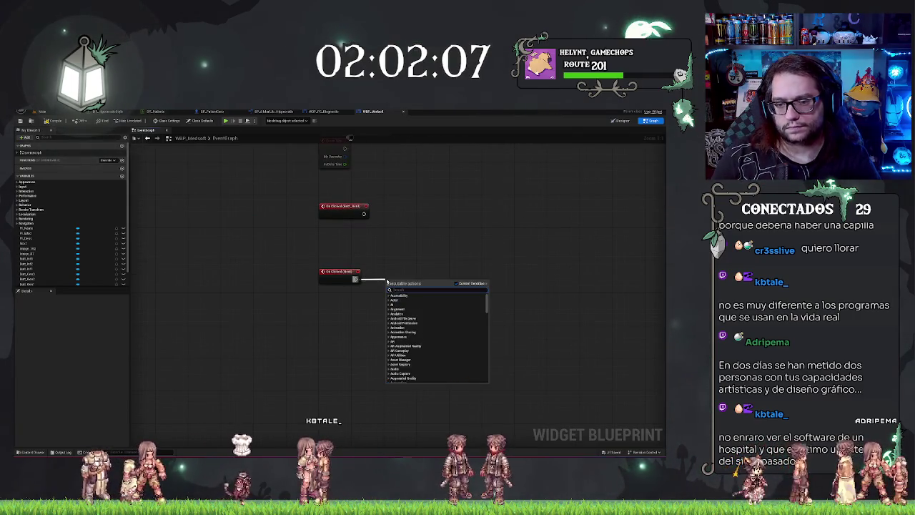
pyautogui.write('spawn')
pyautogui.press('Return')
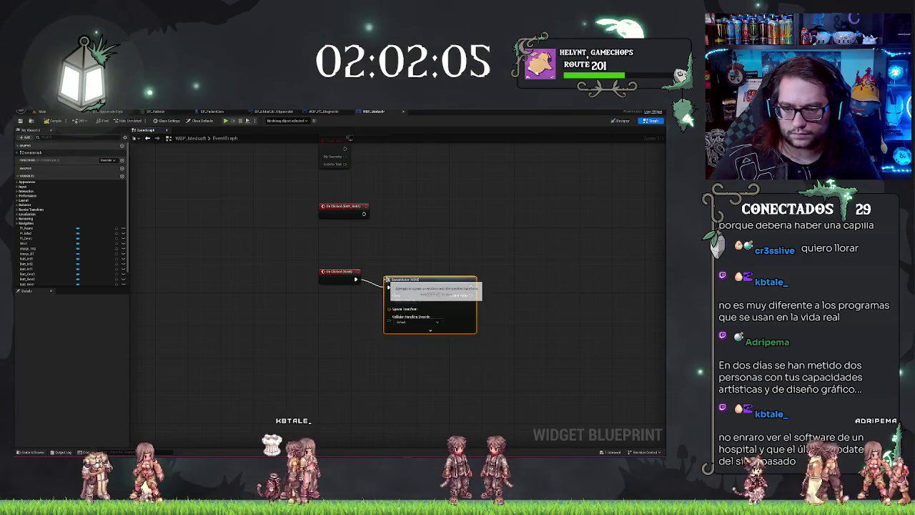
pyautogui.moveTo(397, 271); pyautogui.dragTo(401, 272)
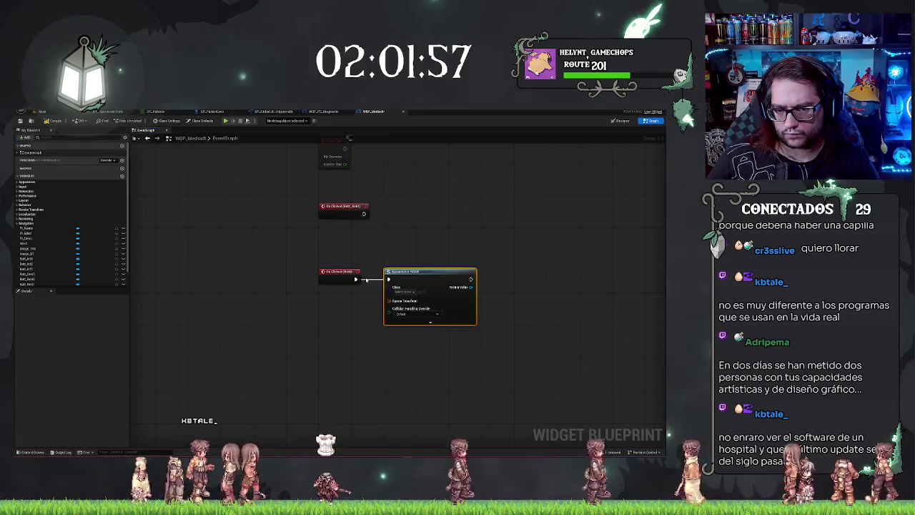
pyautogui.scroll(-1, 71, 215)
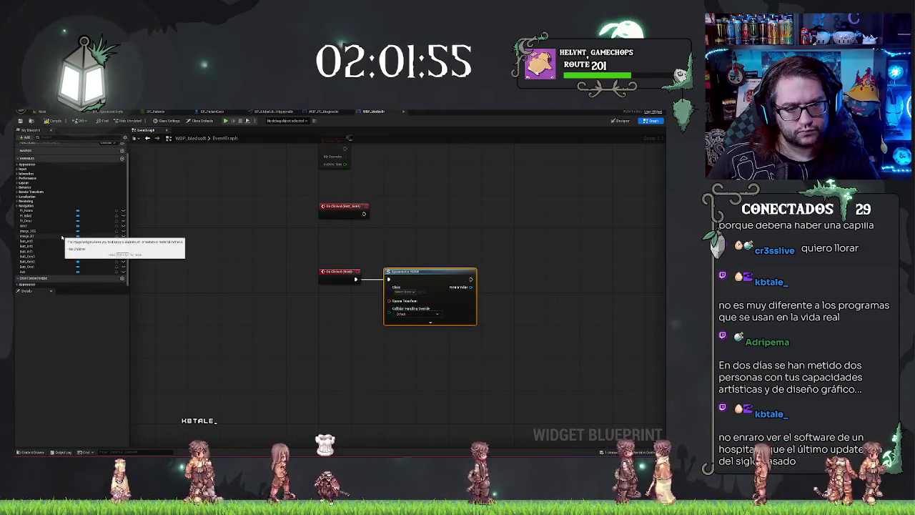
pyautogui.moveTo(246, 242); pyautogui.dragTo(163, 234)
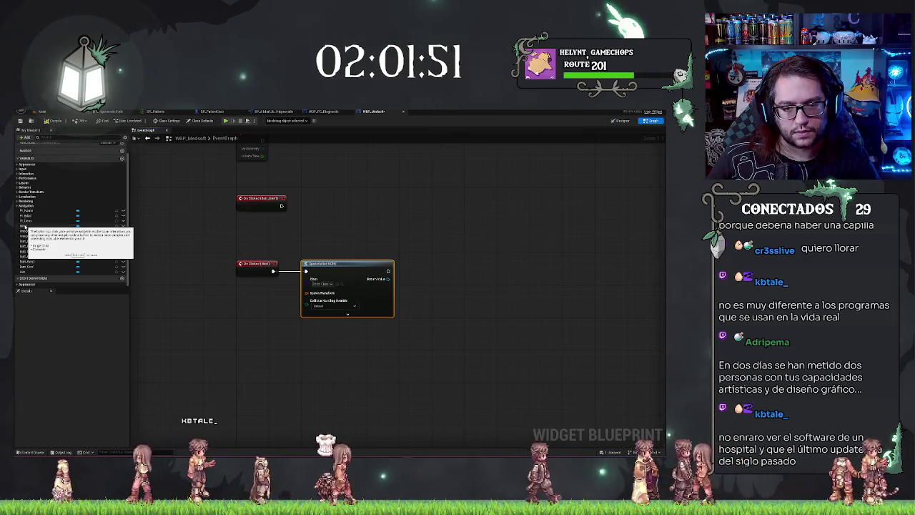
# Step: Disable the Next button with a Set Is Enabled node wired after the spawn node
pyautogui.moveTo(25, 225)
pyautogui.mouseDown()
pyautogui.moveTo(305, 350)
pyautogui.moveTo(335, 352)
pyautogui.mouseUp()
pyautogui.write('s')
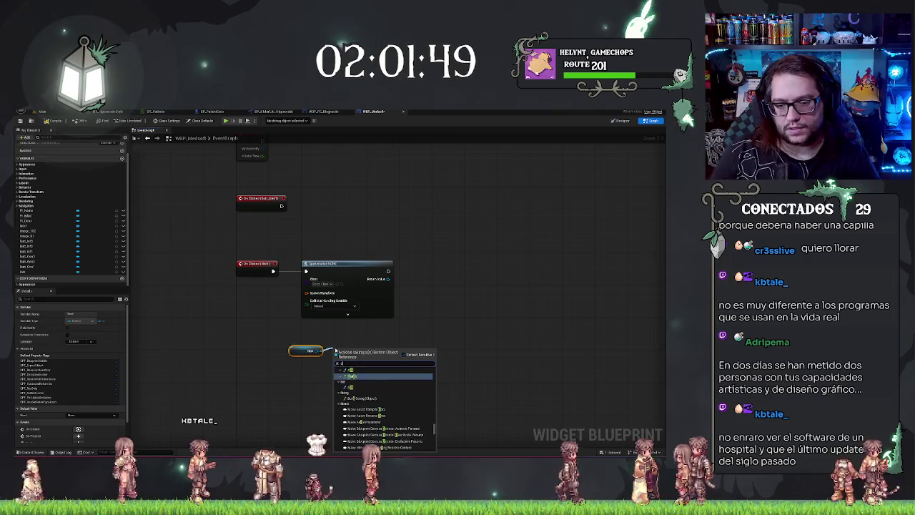
pyautogui.write('et')
pyautogui.press('BackSpace')
pyautogui.press('BackSpace')
pyautogui.press('BackSpace')
pyautogui.write('enable')
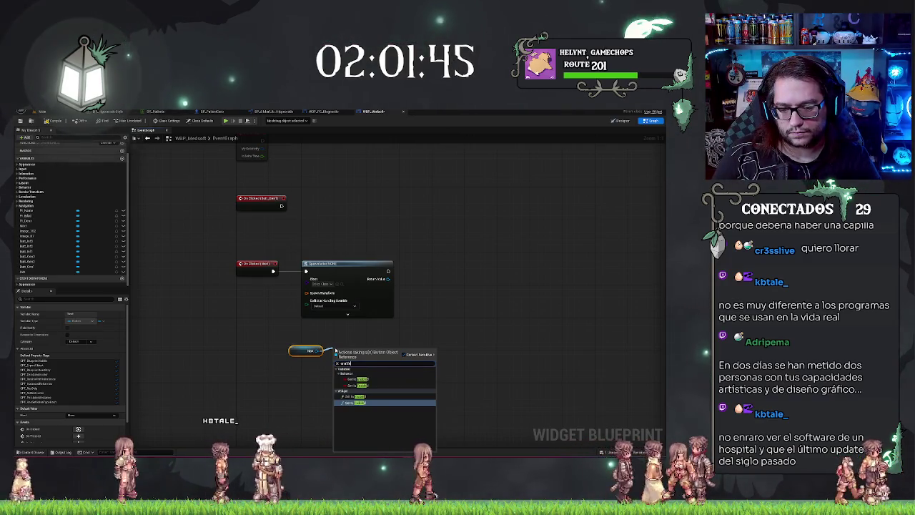
pyautogui.press('Return')
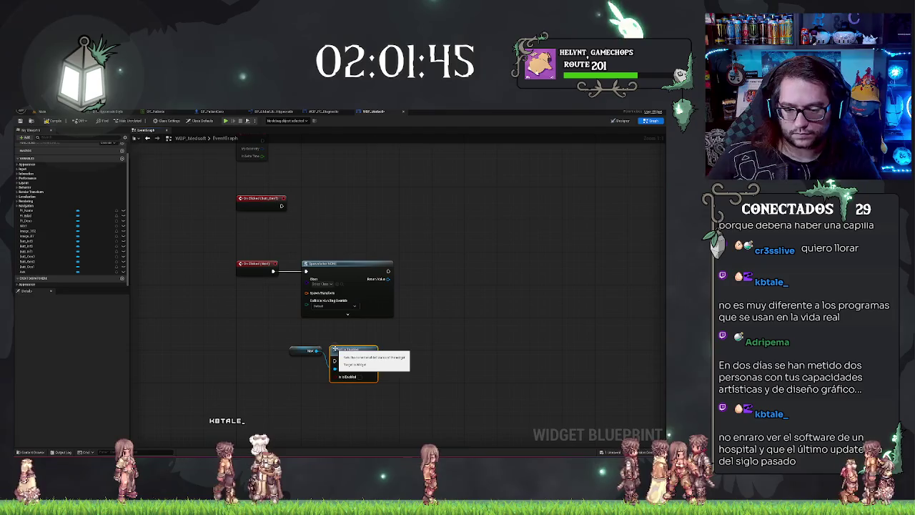
pyautogui.moveTo(375, 343)
pyautogui.mouseDown()
pyautogui.moveTo(441, 313)
pyautogui.moveTo(431, 265)
pyautogui.moveTo(391, 276)
pyautogui.mouseUp()
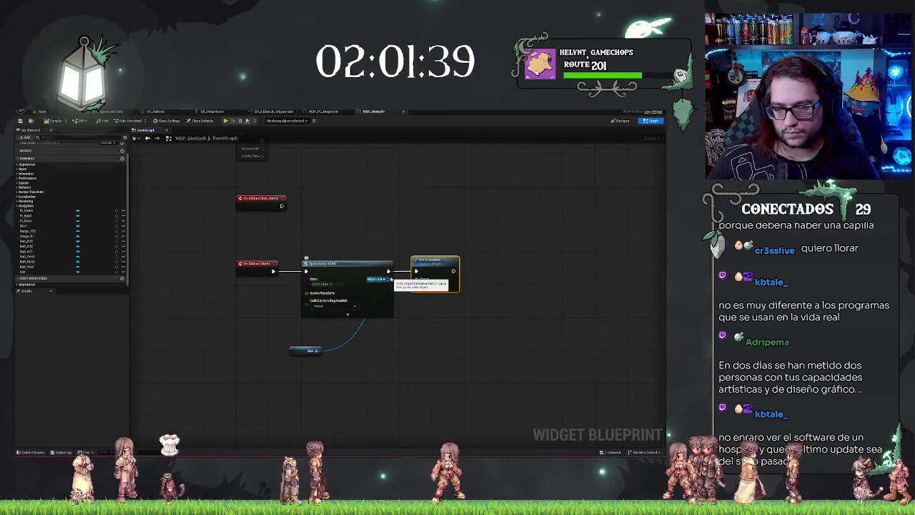
pyautogui.moveTo(390, 279); pyautogui.dragTo(416, 279)
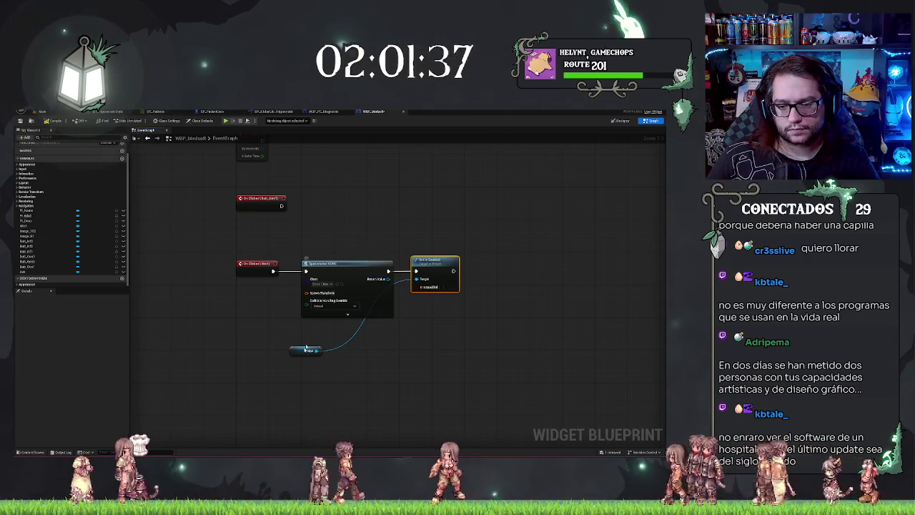
pyautogui.moveTo(296, 352); pyautogui.dragTo(369, 328)
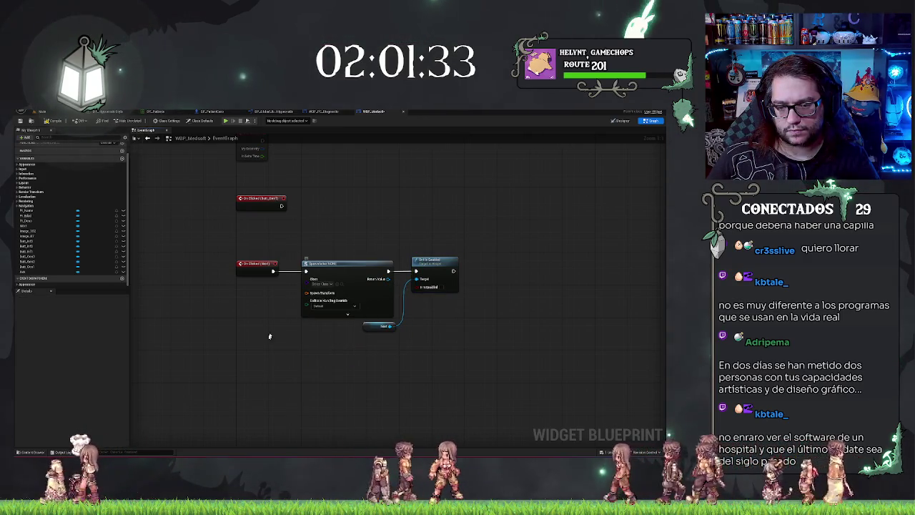
pyautogui.moveTo(270, 336); pyautogui.dragTo(326, 326)
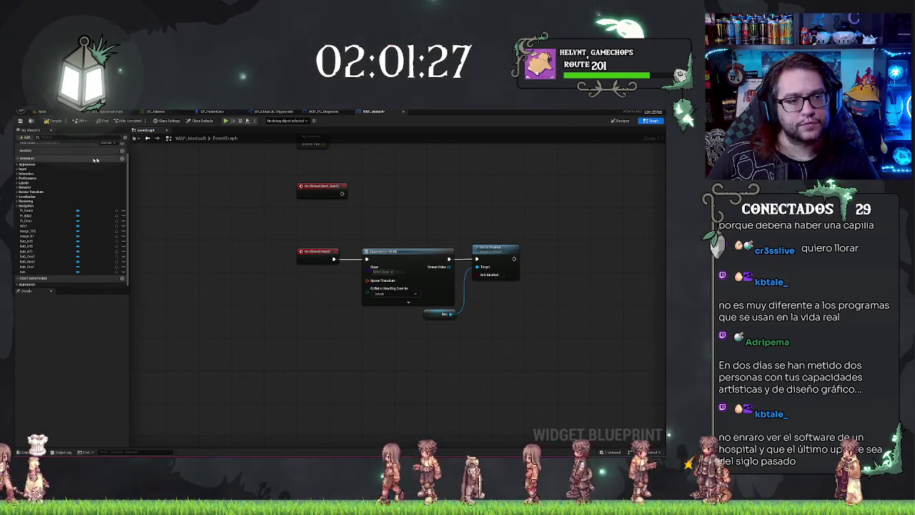
# Step: Add a Transform variable named 'eccionado' to WBP_Medsoft and compile the blueprint
pyautogui.click(26, 136)
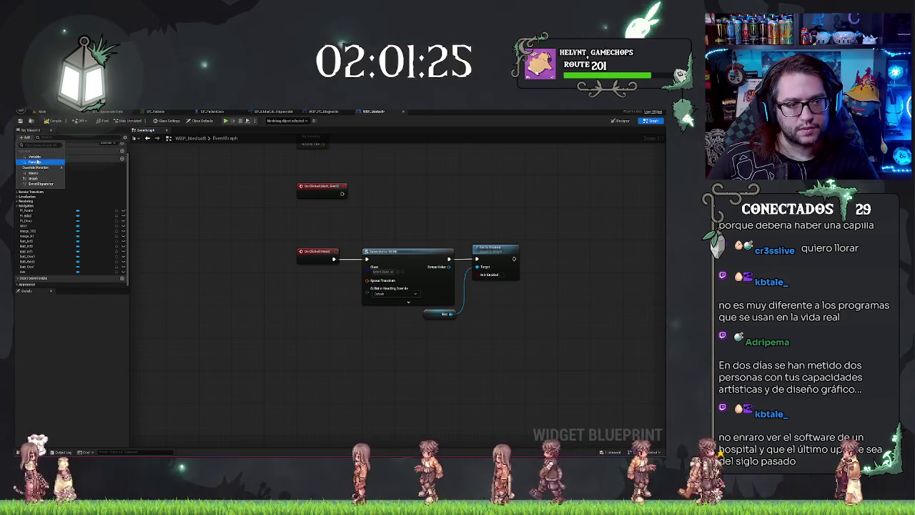
pyautogui.click(35, 156)
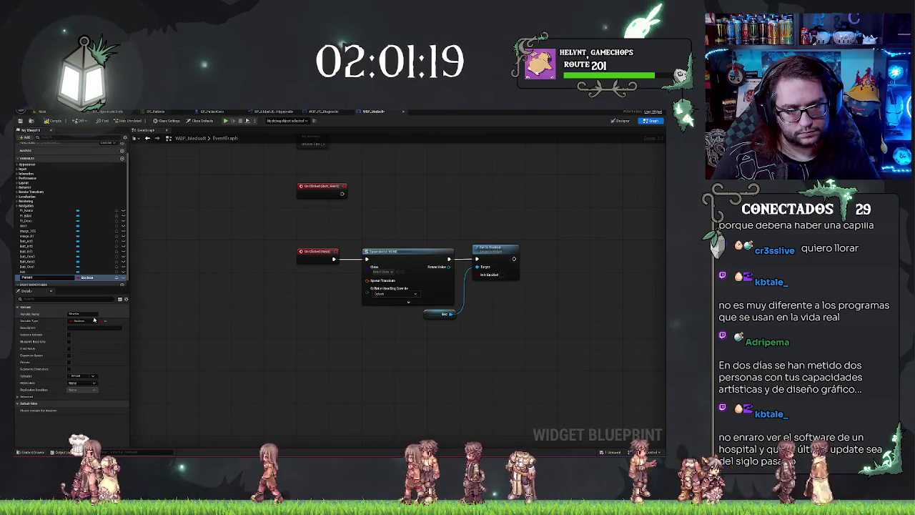
pyautogui.write('eccionado')
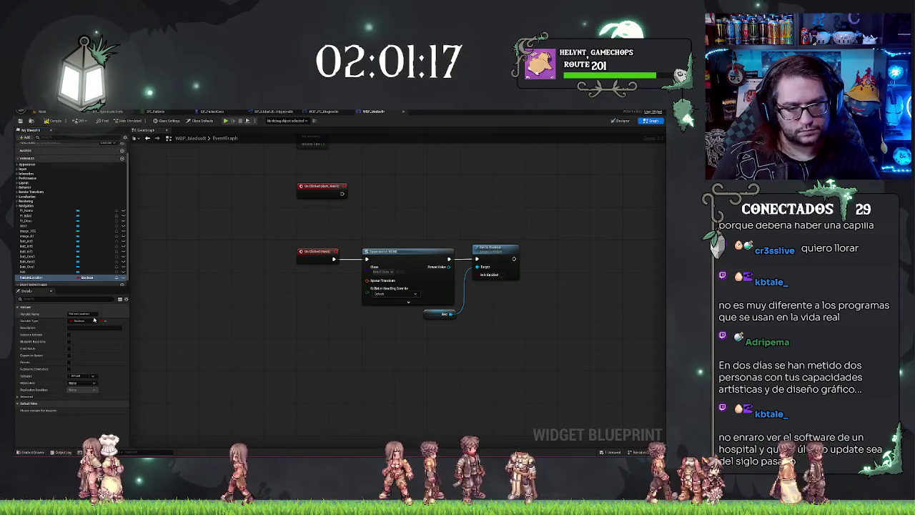
pyautogui.press('Return')
pyautogui.click(83, 277)
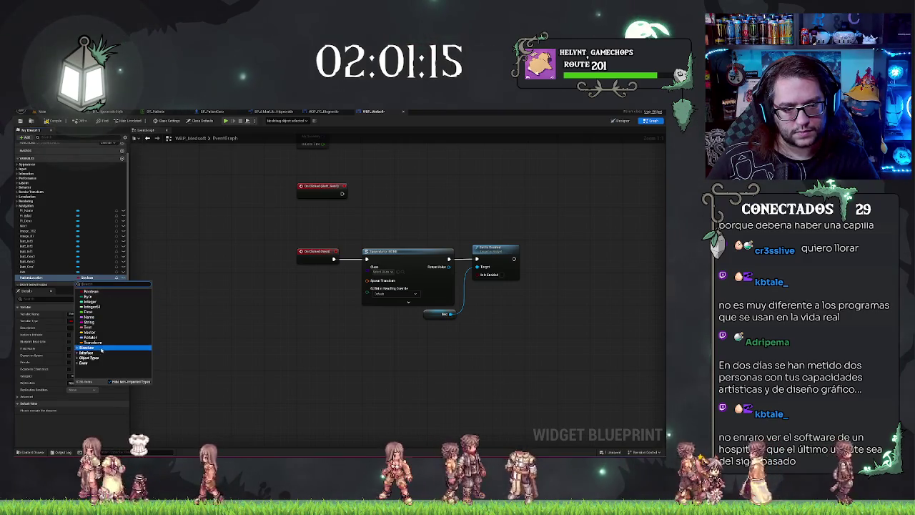
pyautogui.click(96, 343)
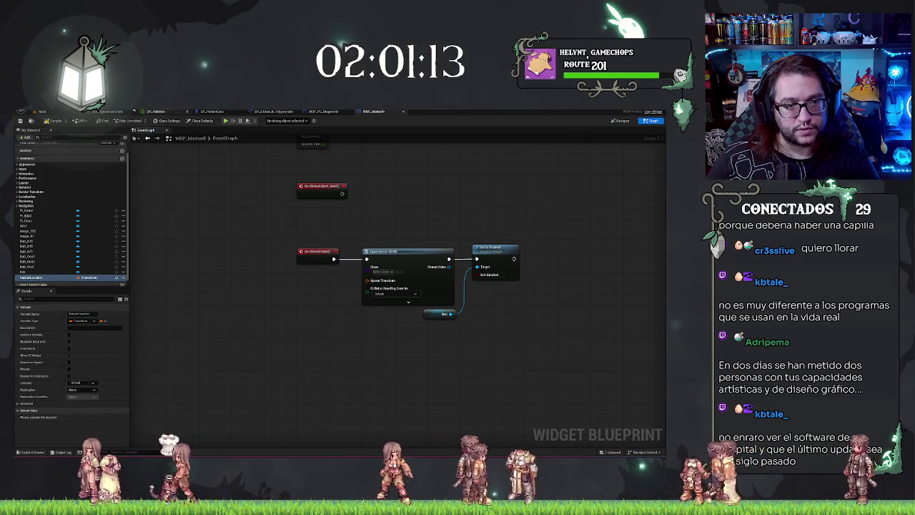
pyautogui.press('F7')
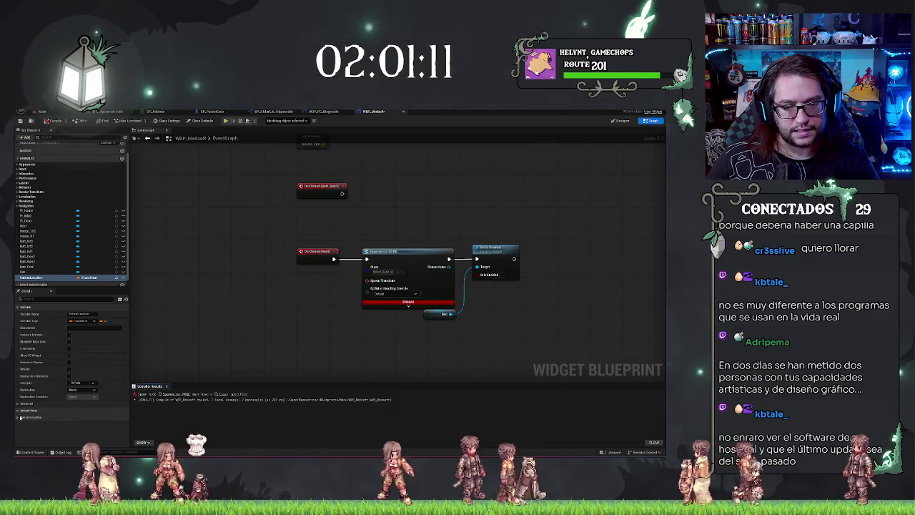